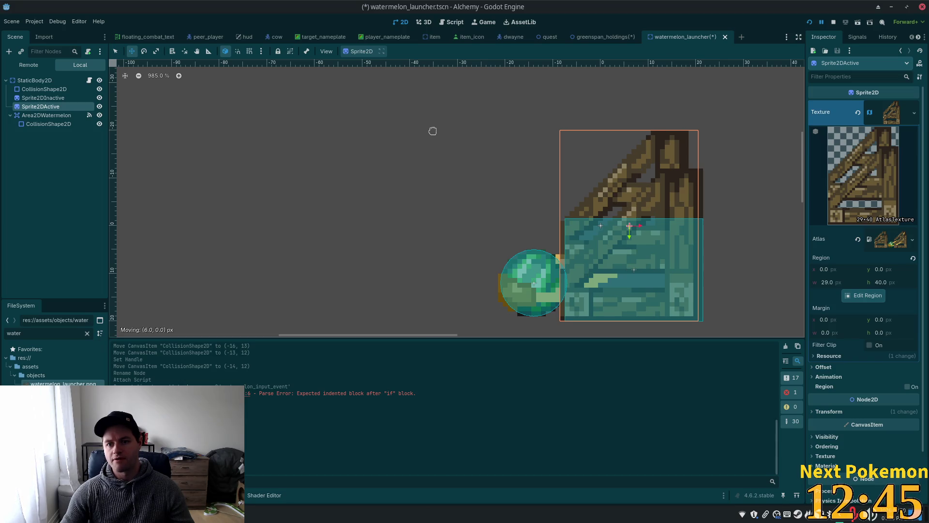
# Save the watermelon_launcher scene, hide Sprite2DActive, and switch to the greenspan_holdings scene.
pyautogui.hotkey('ctrl', 's')
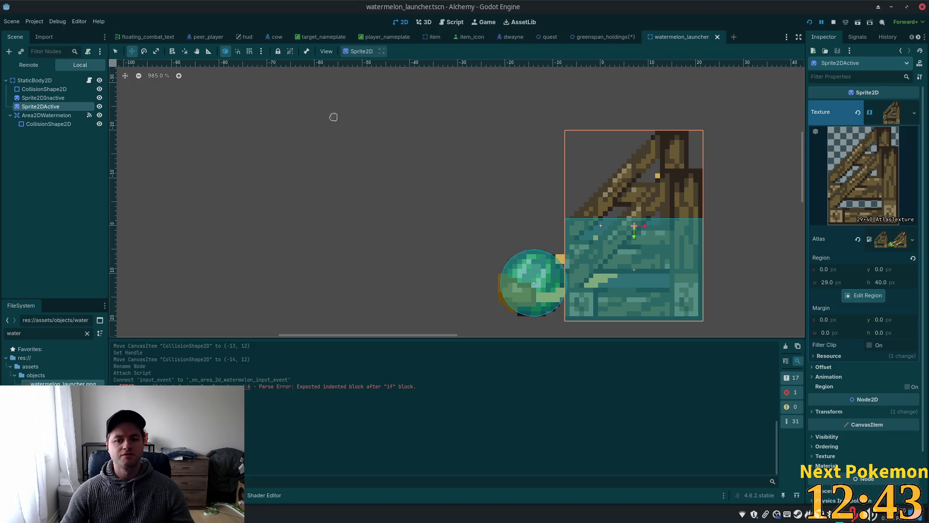
pyautogui.click(99, 107)
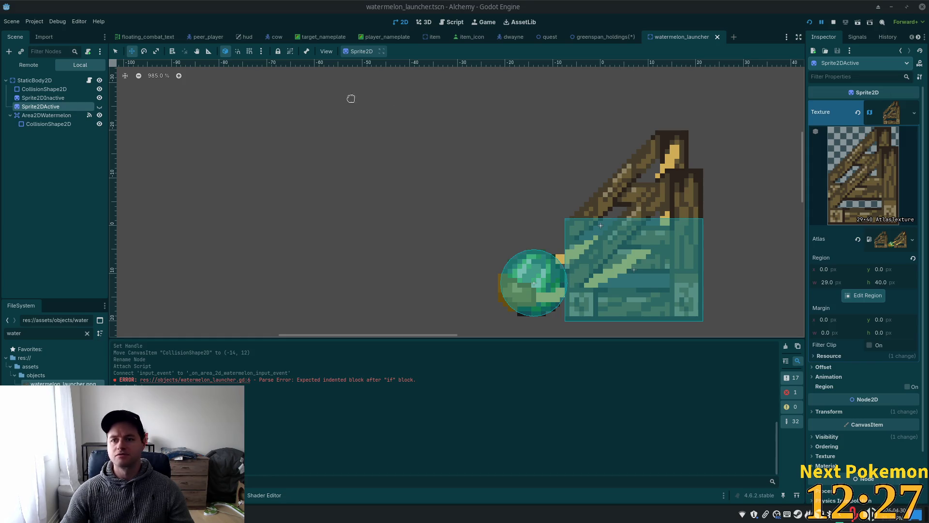
pyautogui.click(582, 39)
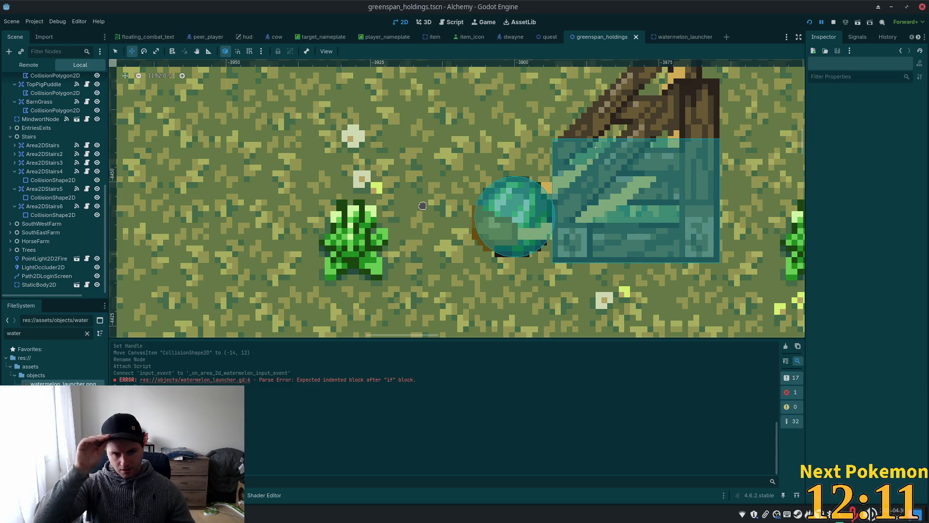
pyautogui.click(811, 23)
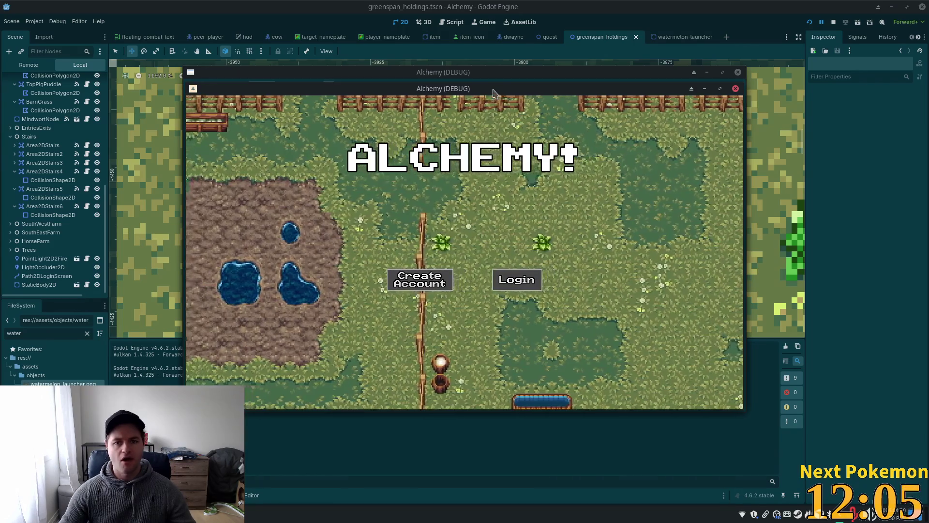
pyautogui.moveTo(501, 91); pyautogui.dragTo(624, 130)
pyautogui.moveTo(433, 104); pyautogui.dragTo(477, 91)
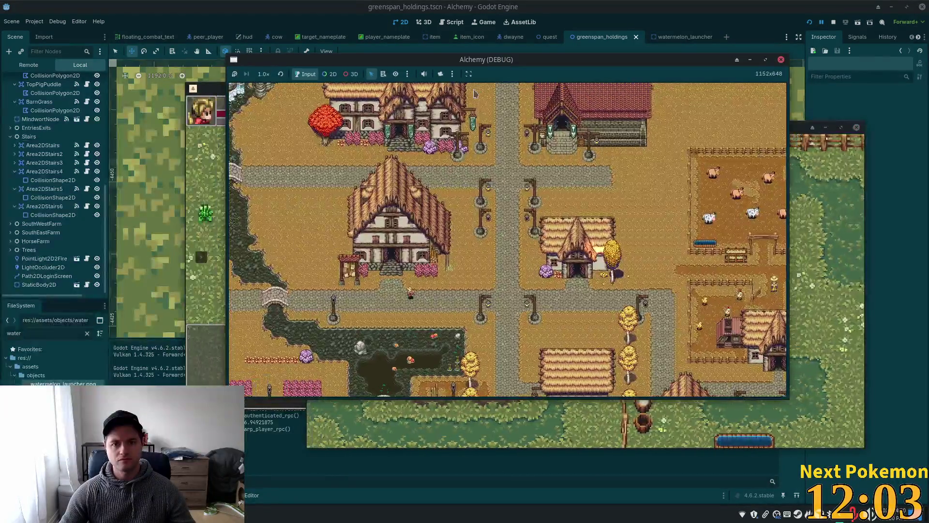
pyautogui.click(827, 242)
pyautogui.click(637, 317)
pyautogui.click(208, 169)
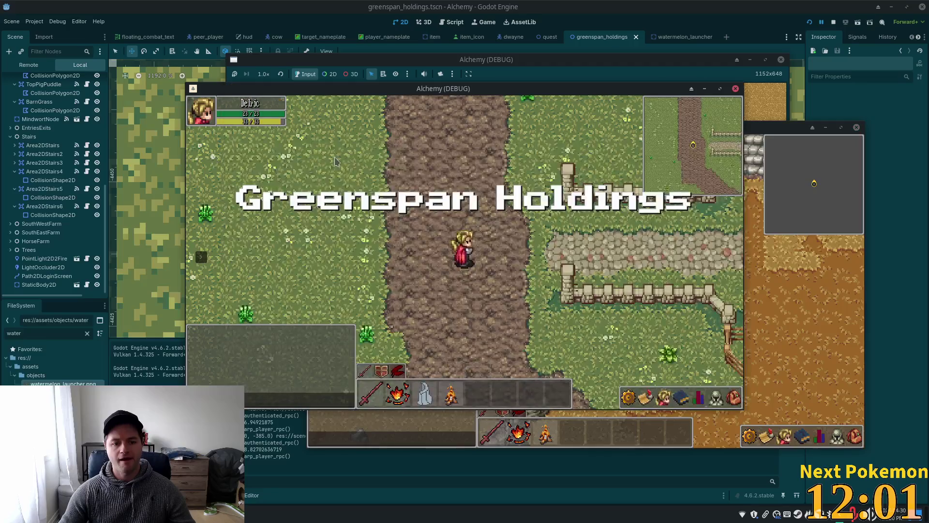
pyautogui.press('d')
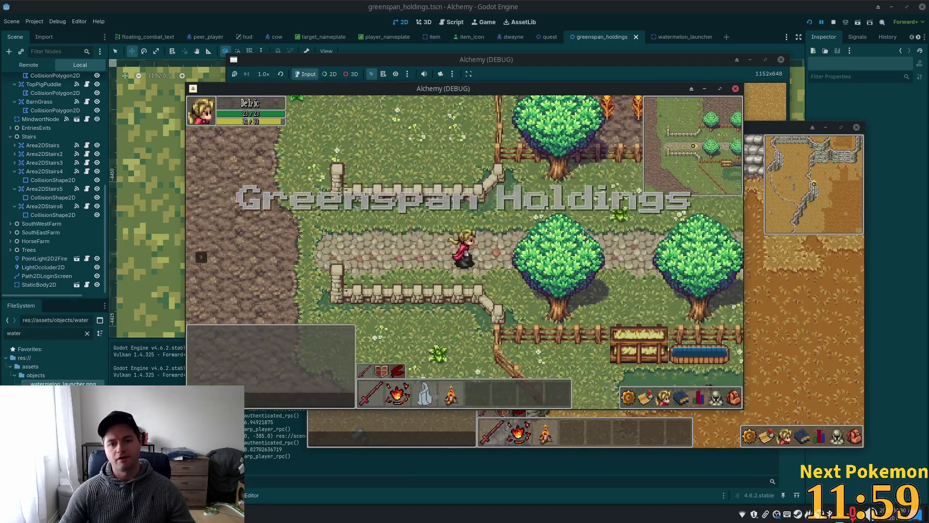
pyautogui.press('d')
pyautogui.press('d')
pyautogui.press('d')
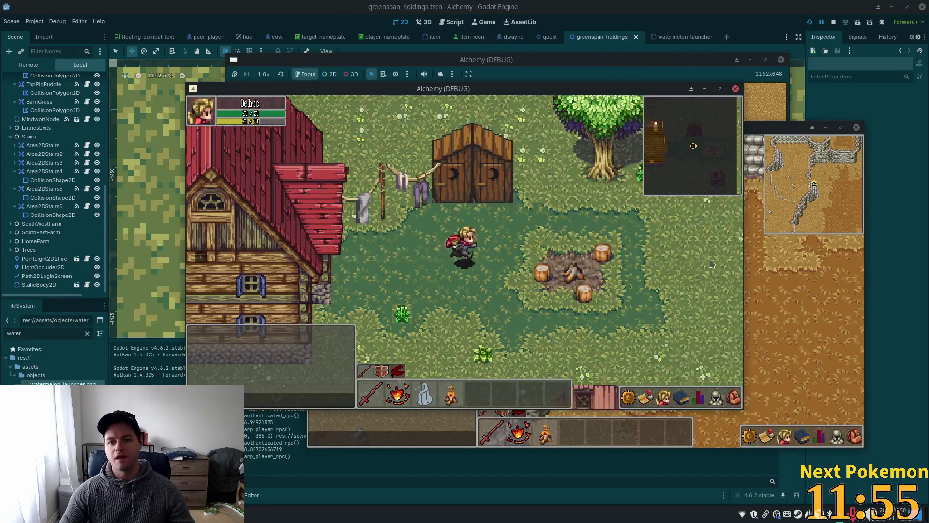
pyautogui.press('w')
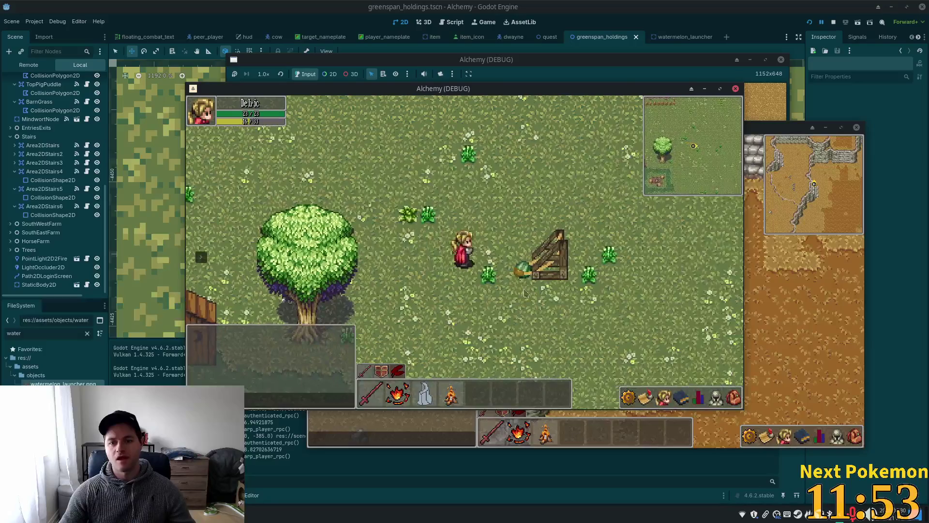
pyautogui.press('Escape')
pyautogui.click(635, 303)
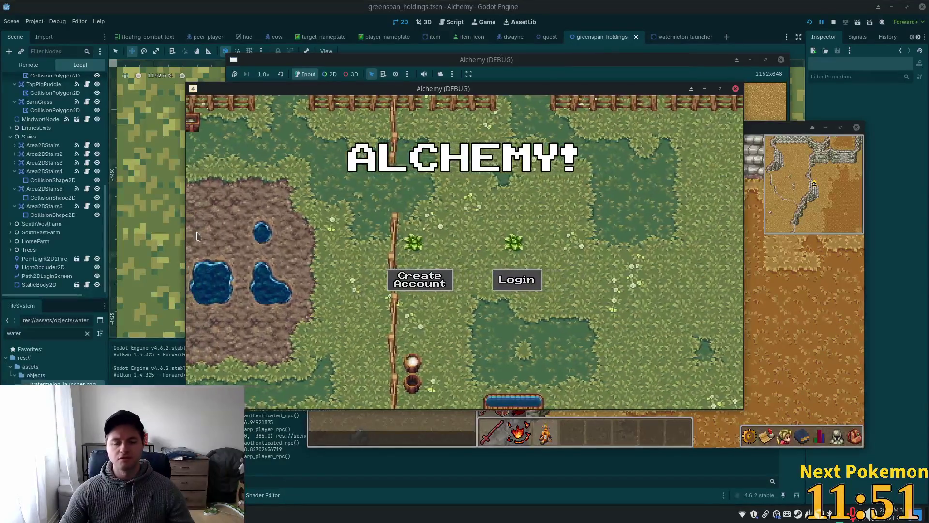
pyautogui.click(517, 279)
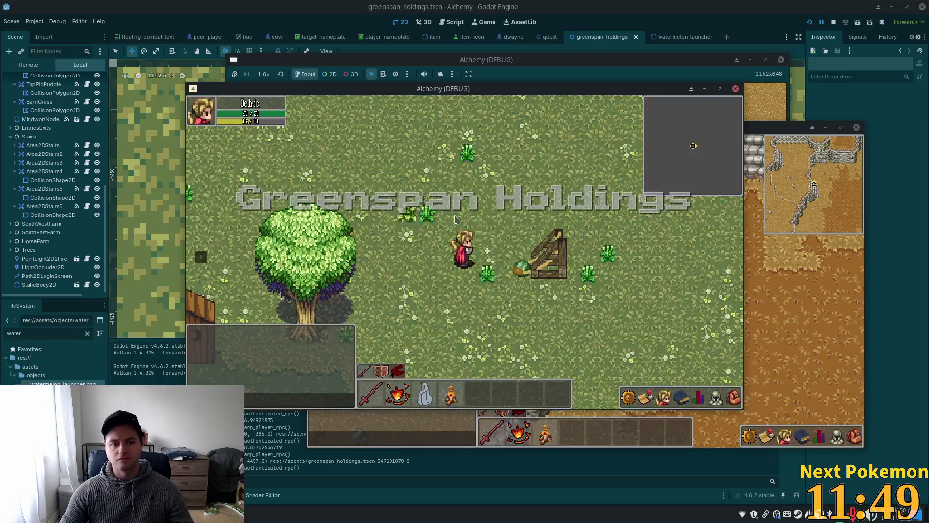
pyautogui.press('d')
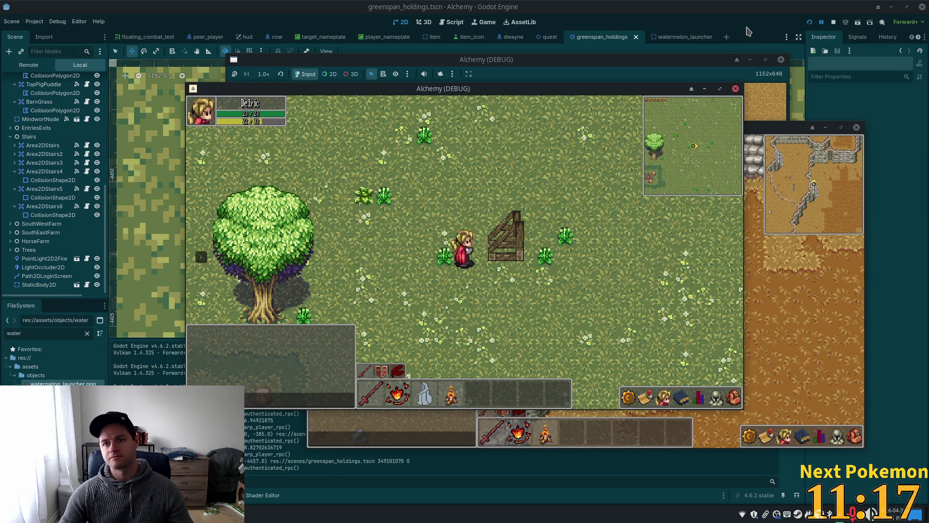
pyautogui.press('F8')
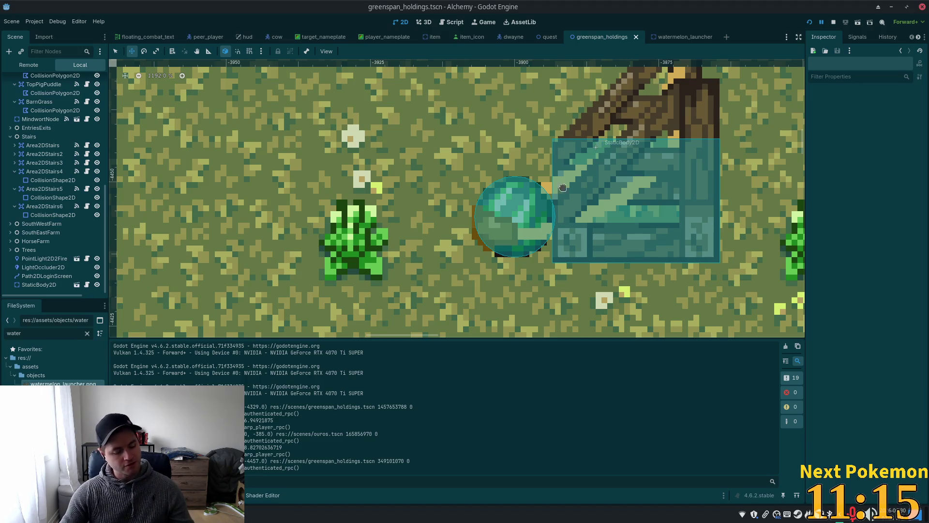
pyautogui.hotkey('alt', 'Tab')
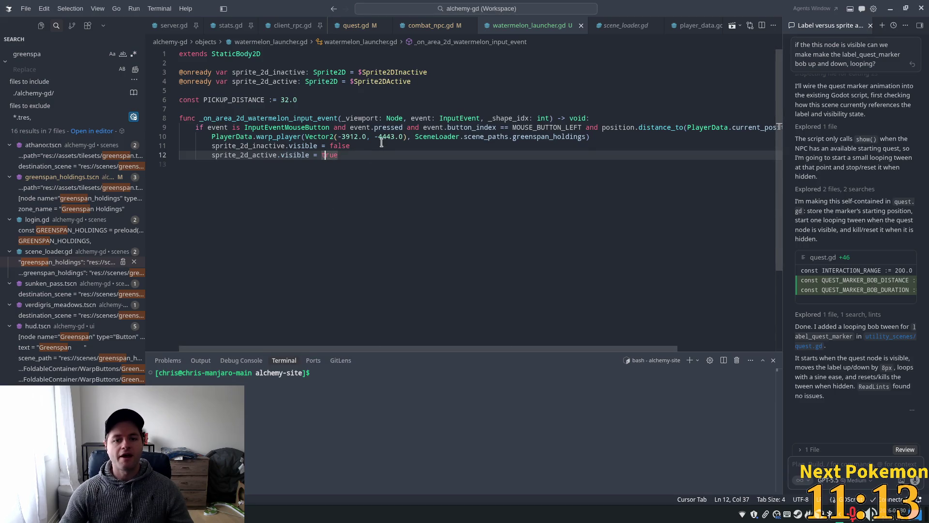
# Change the warp target's y coordinate from -4443.0 to -4460.0, then return to Godot.
pyautogui.doubleClick(390, 137)
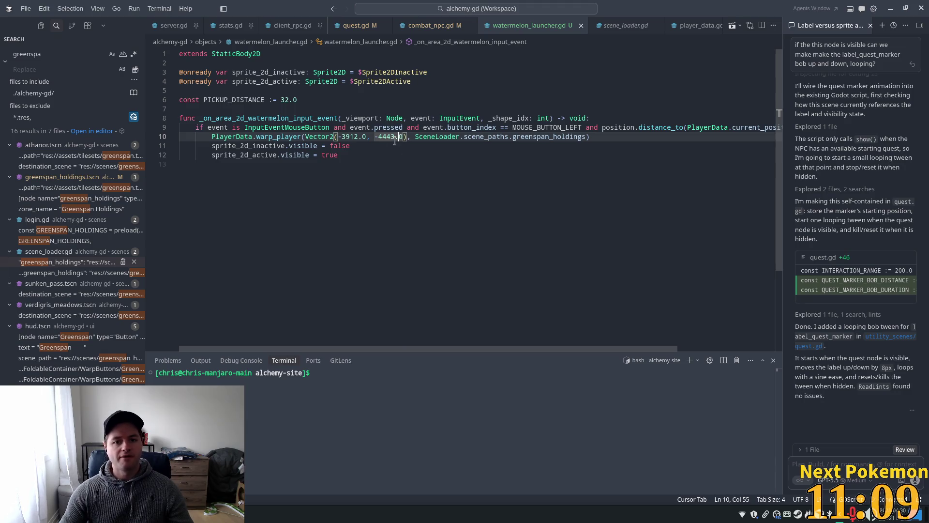
pyautogui.moveTo(394, 137); pyautogui.dragTo(386, 137)
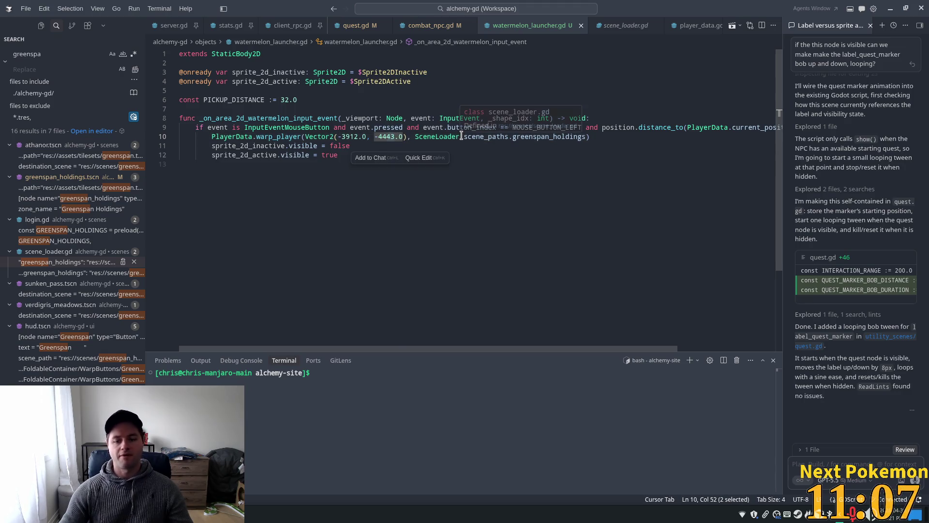
pyautogui.write('60')
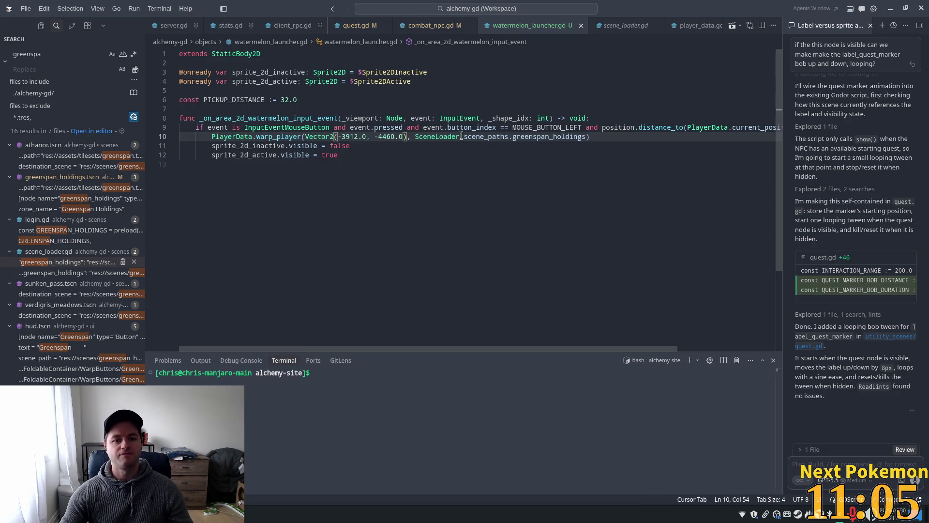
pyautogui.hotkey('alt', 'Tab')
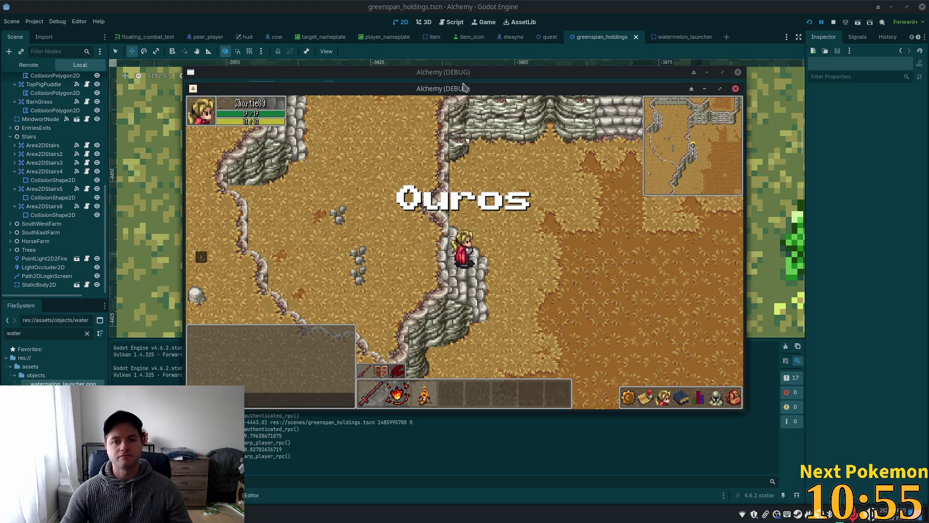
# Test the new warp by walking the character past the watermelon, then return to the launcher script.
pyautogui.moveTo(462, 86); pyautogui.dragTo(567, 204)
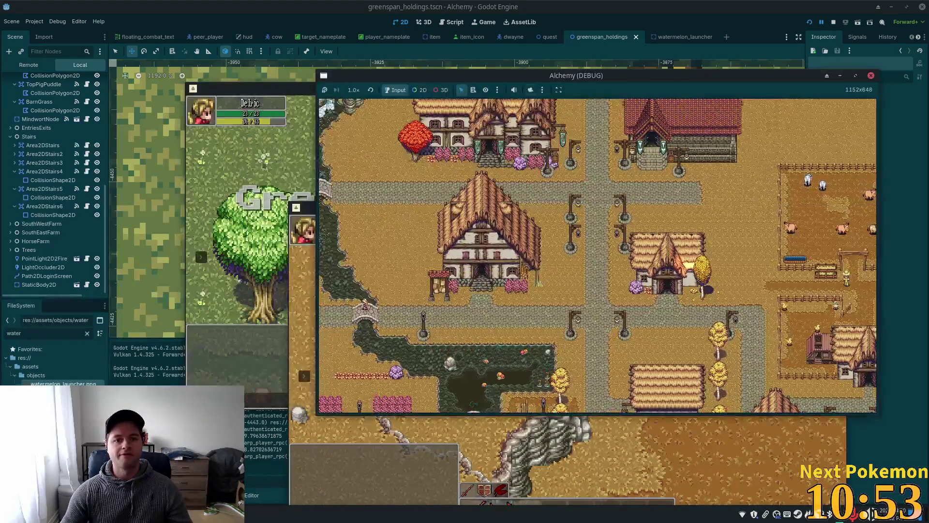
pyautogui.click(271, 157)
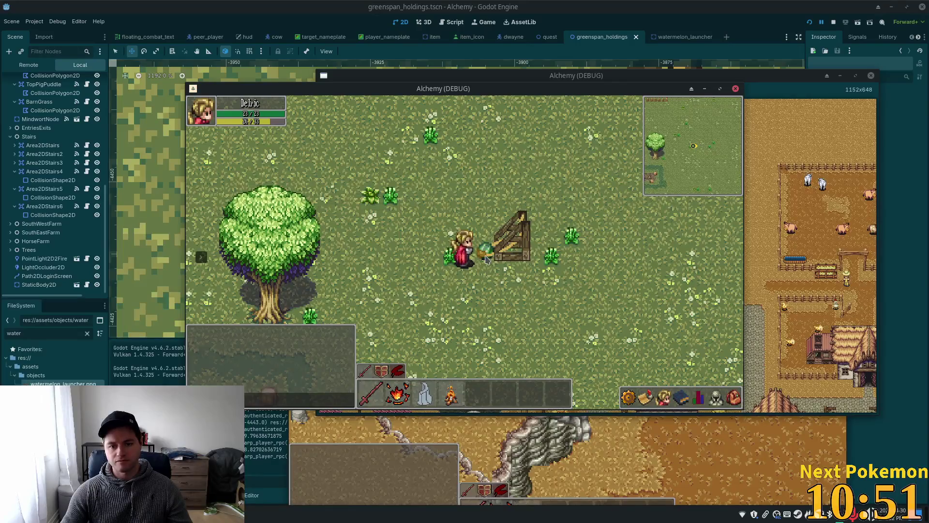
pyautogui.press('w')
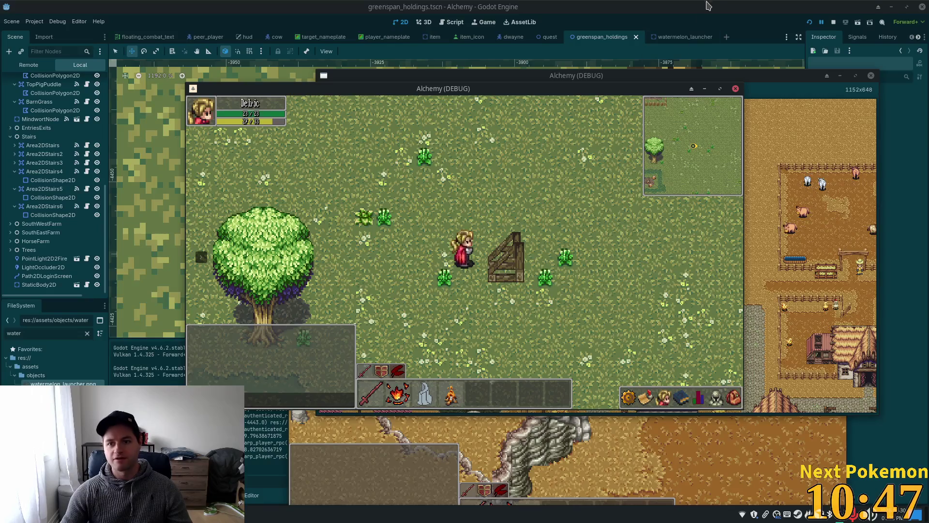
pyautogui.click(700, 18)
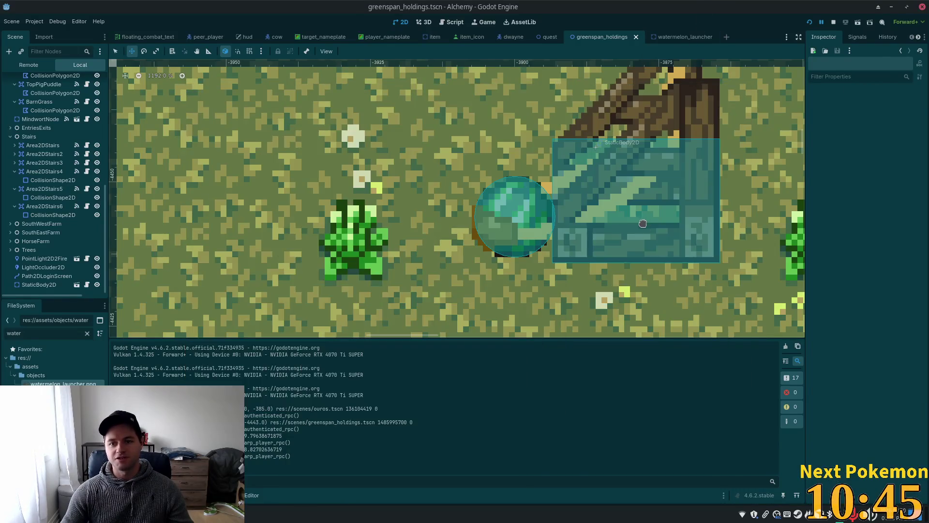
pyautogui.hotkey('alt', 'Tab')
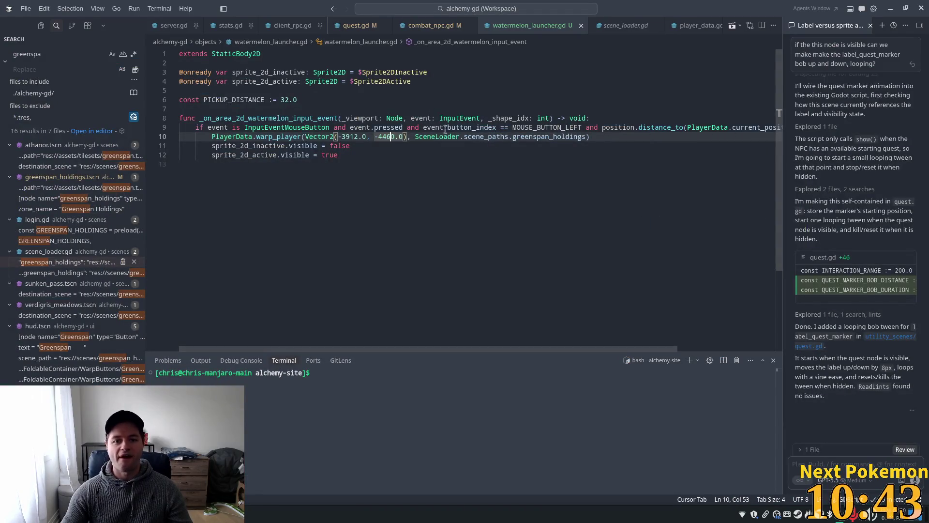
# Change the warp y value to -4450.0, save the script, and rerun the game with F5.
pyautogui.press('Right')
pyautogui.hotkey('shift', 'Left')
pyautogui.hotkey('shift', 'Left')
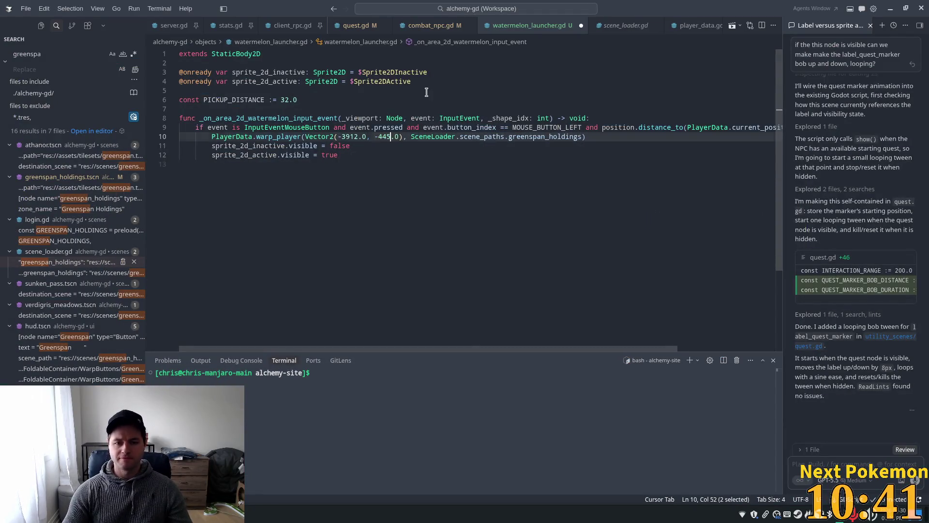
pyautogui.write('50')
pyautogui.hotkey('ctrl', 's')
pyautogui.hotkey('alt', 'Tab')
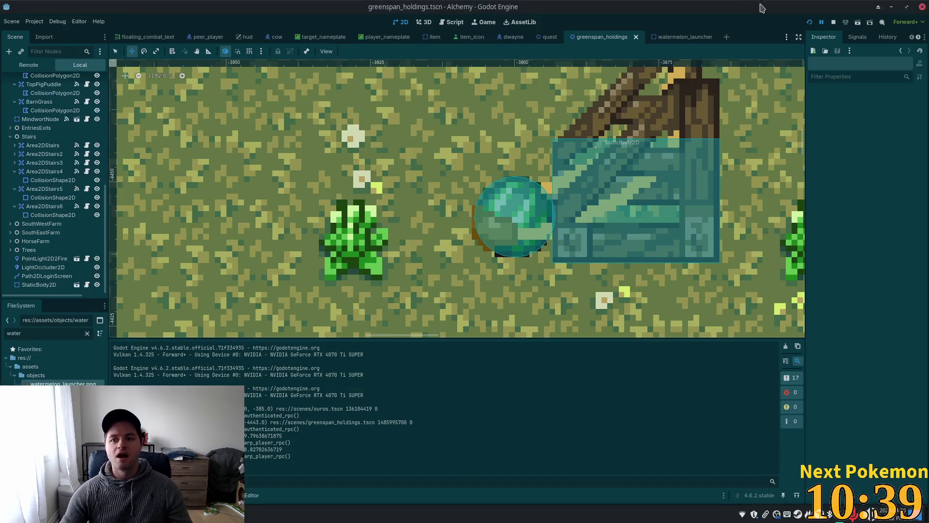
pyautogui.press('F5')
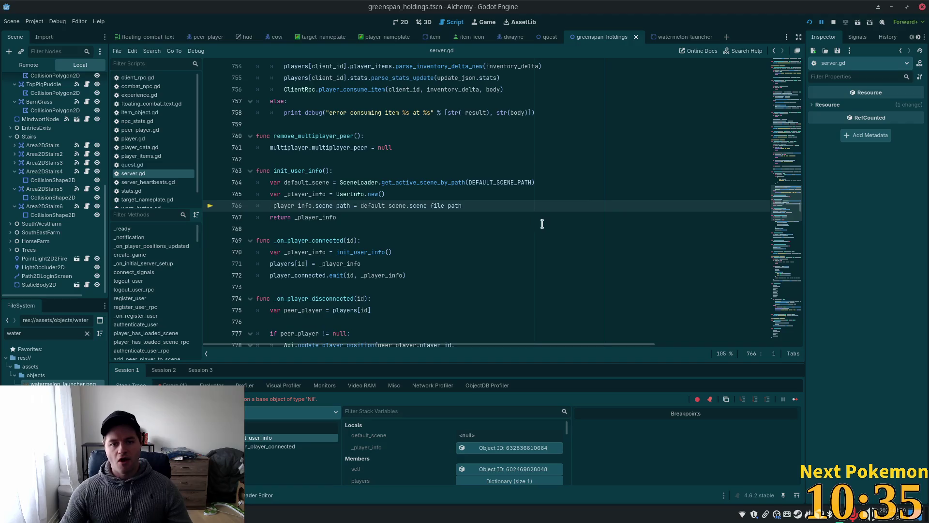
# Restart the test run with Reload Running Project.
pyautogui.click(810, 23)
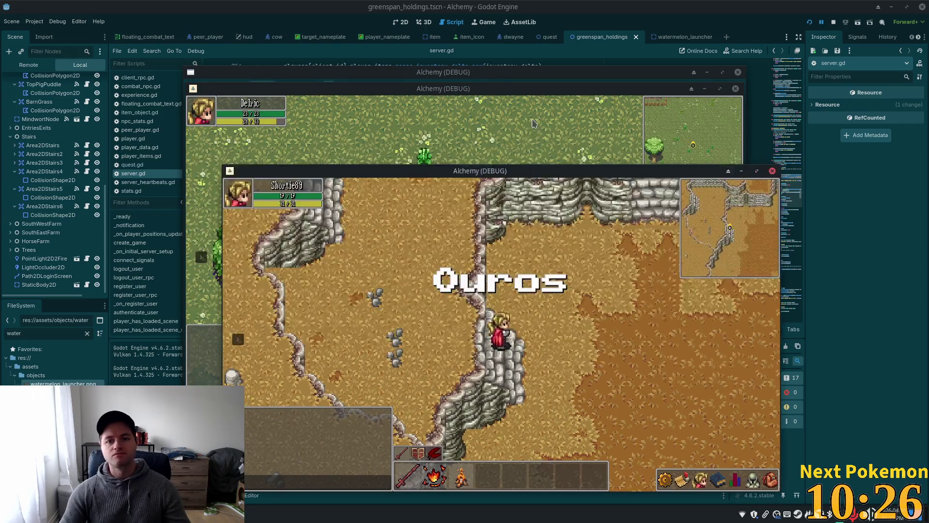
# Bring the Greenspan Holdings game window forward, then move over to the browser desktop.
pyautogui.click(532, 123)
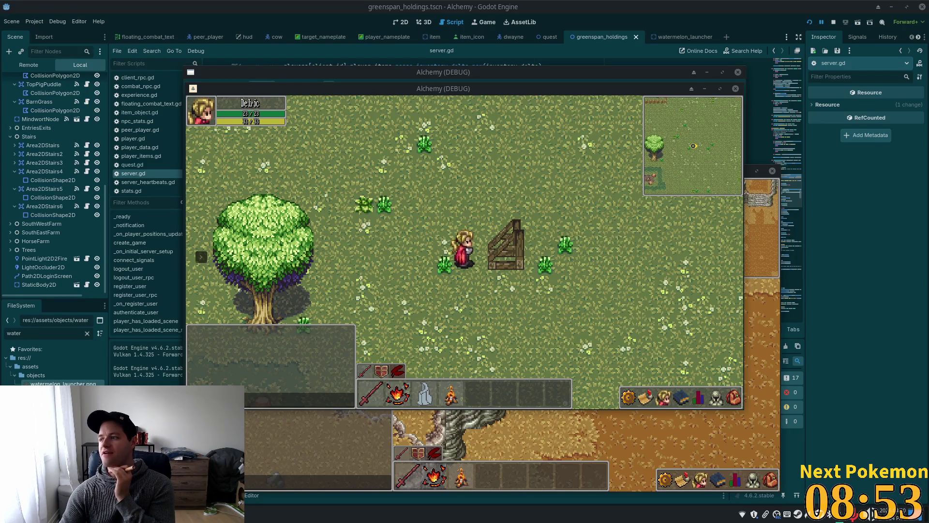
pyautogui.press('ctrl+super+Right')
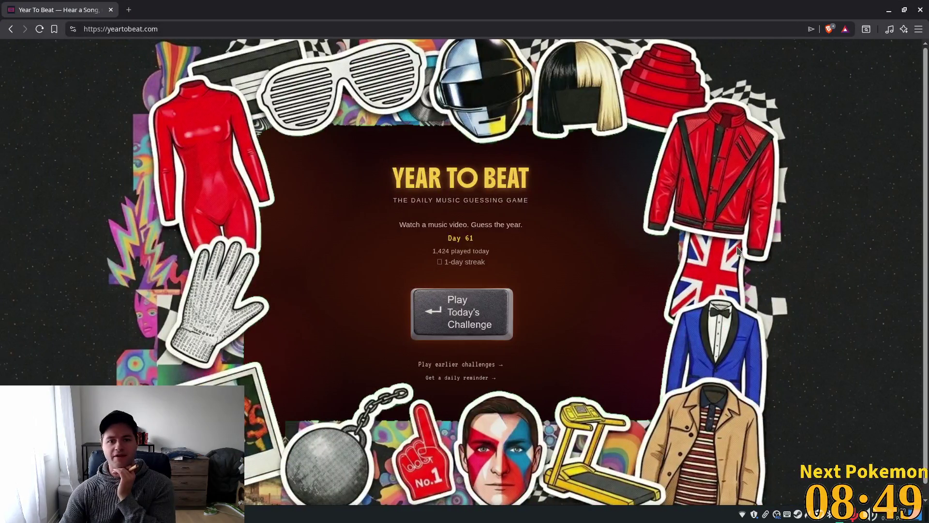
# Start Year To Beat's Day 61 challenge and open the full audio mixer.
pyautogui.click(469, 312)
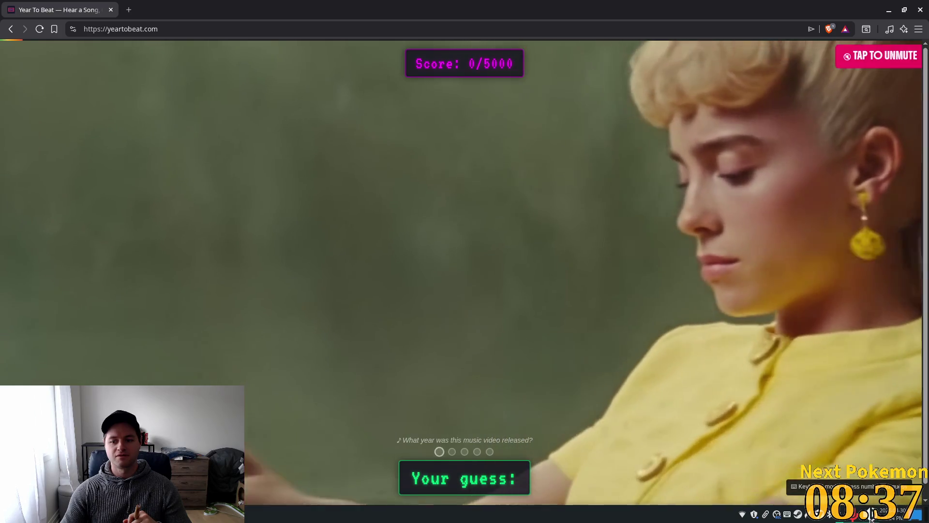
pyautogui.click(867, 514)
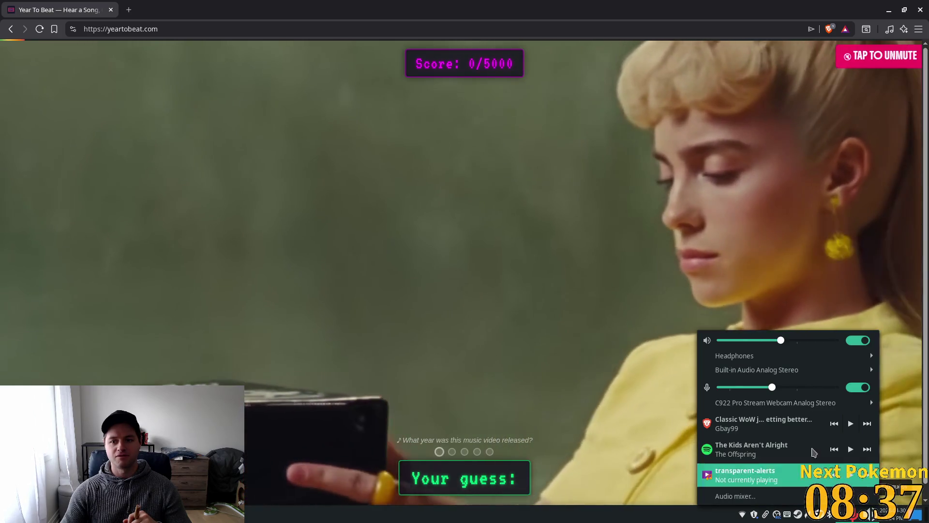
pyautogui.moveTo(769, 359)
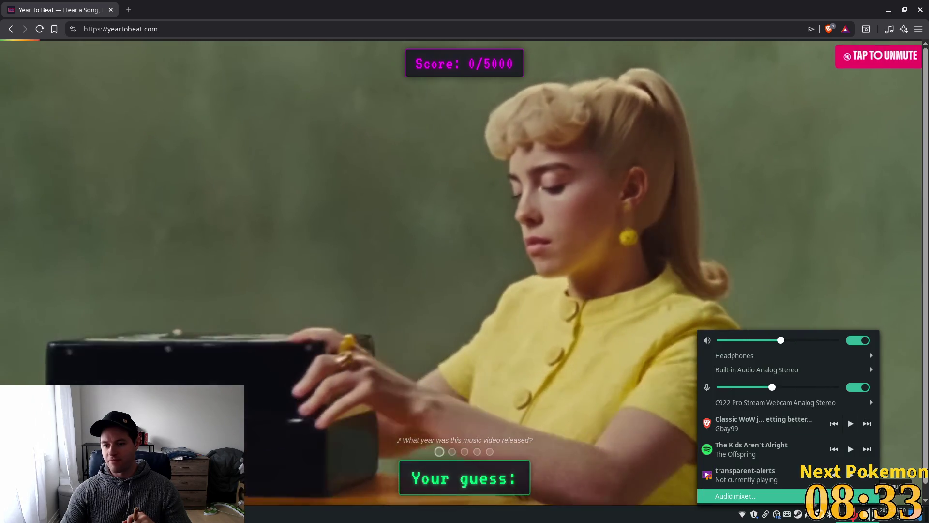
pyautogui.click(796, 502)
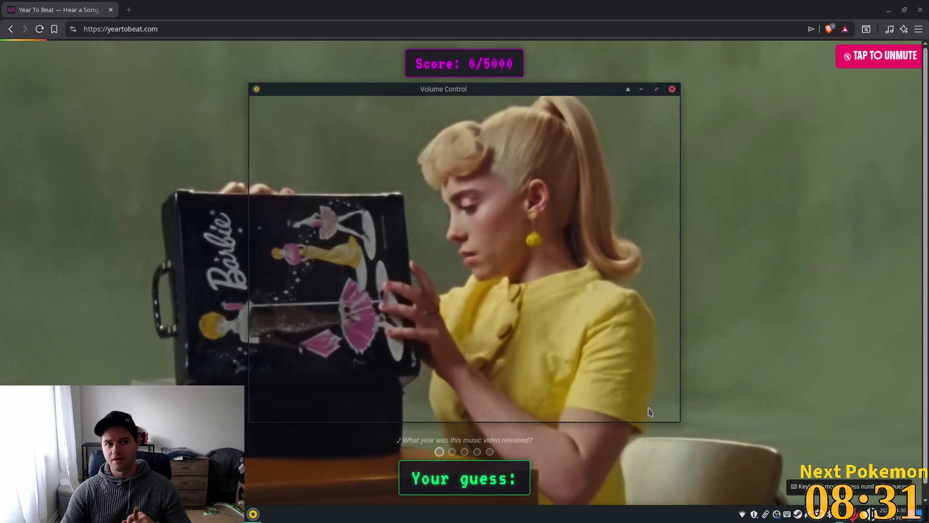
# Lower Brave's playback volume to 43% in the audio mixer and return to the music game.
pyautogui.scroll(-2, 456, 252)
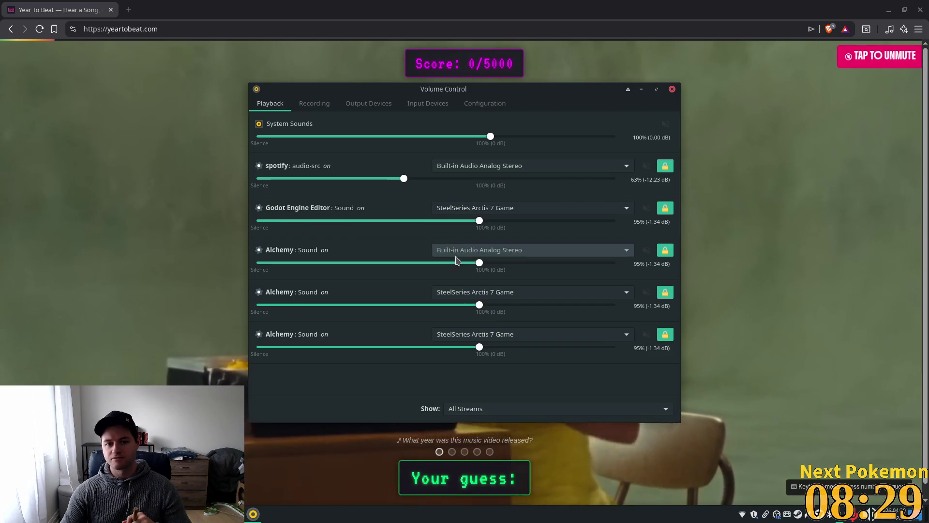
pyautogui.scroll(2, 470, 220)
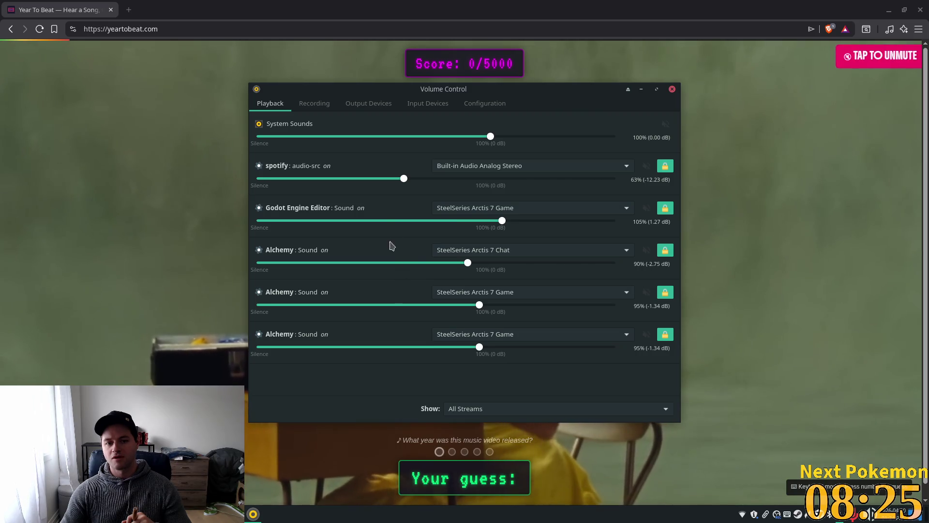
pyautogui.scroll(-1, 394, 262)
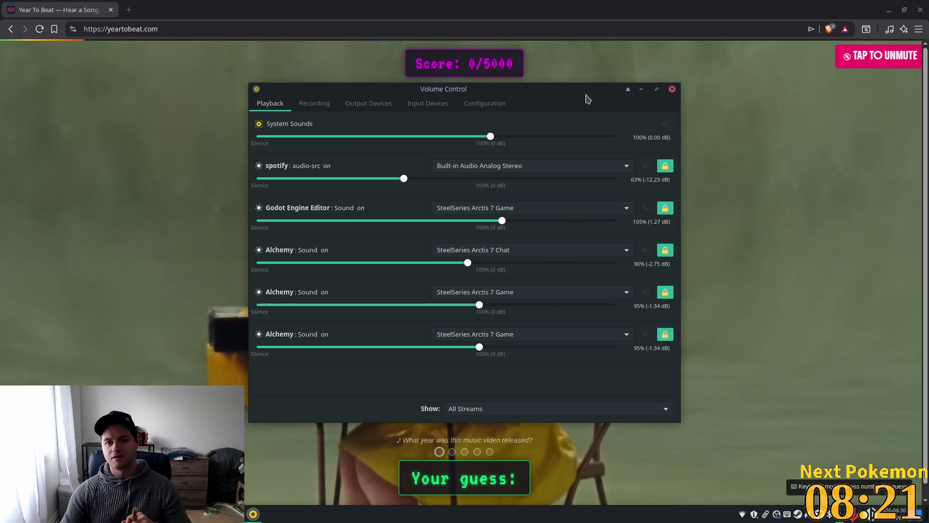
pyautogui.click(671, 89)
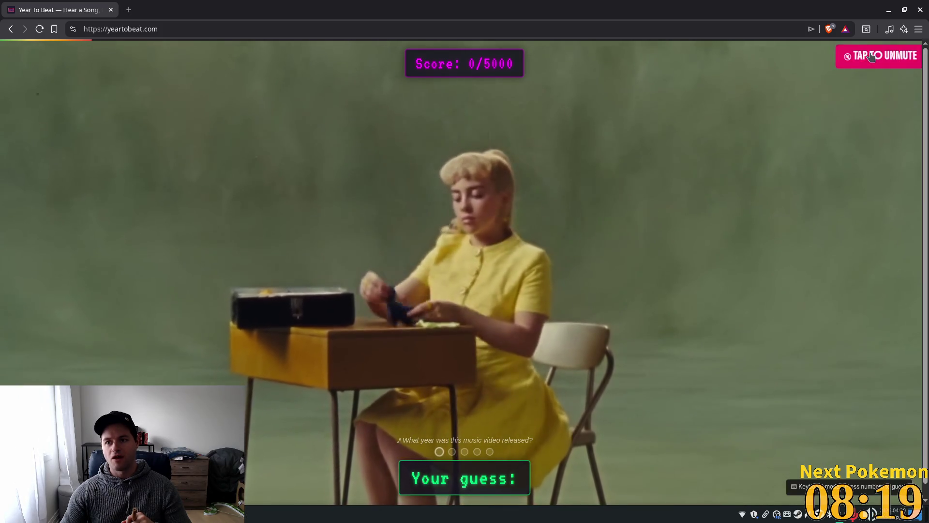
pyautogui.click(870, 511)
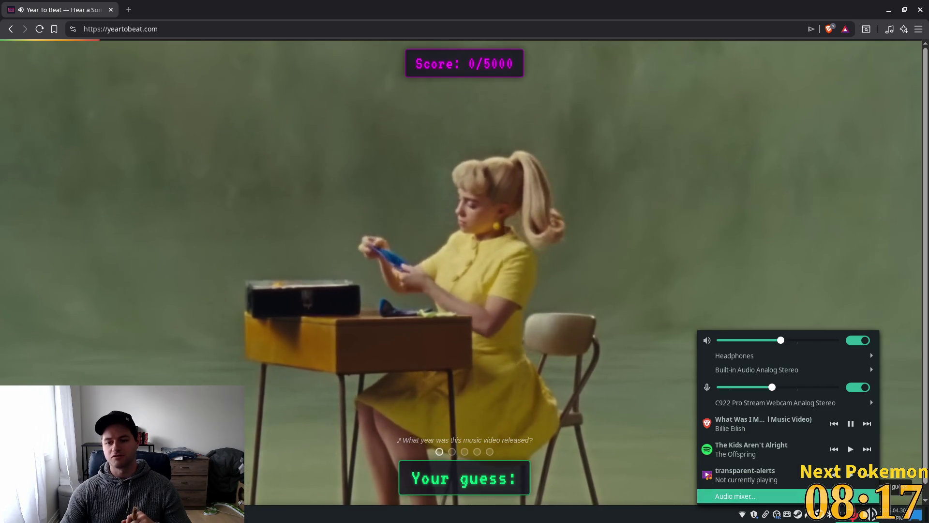
pyautogui.click(869, 509)
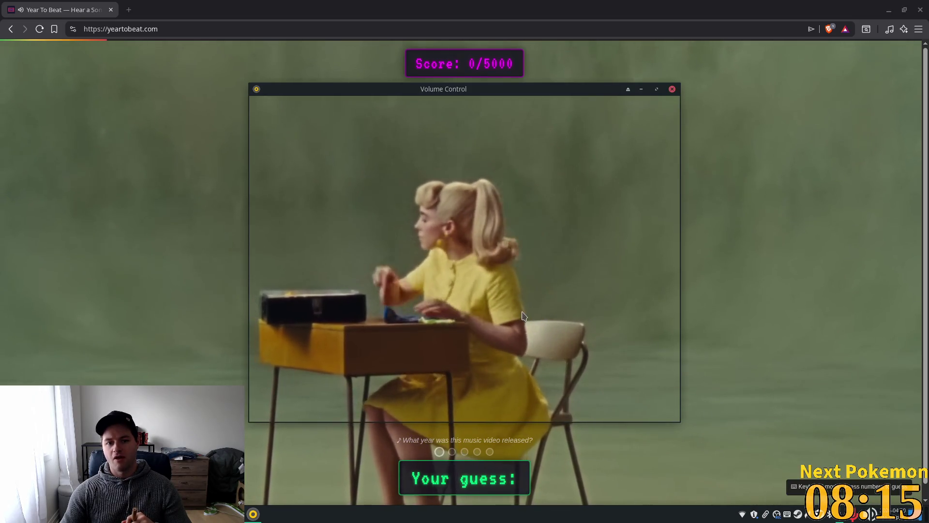
pyautogui.moveTo(459, 388); pyautogui.dragTo(405, 387)
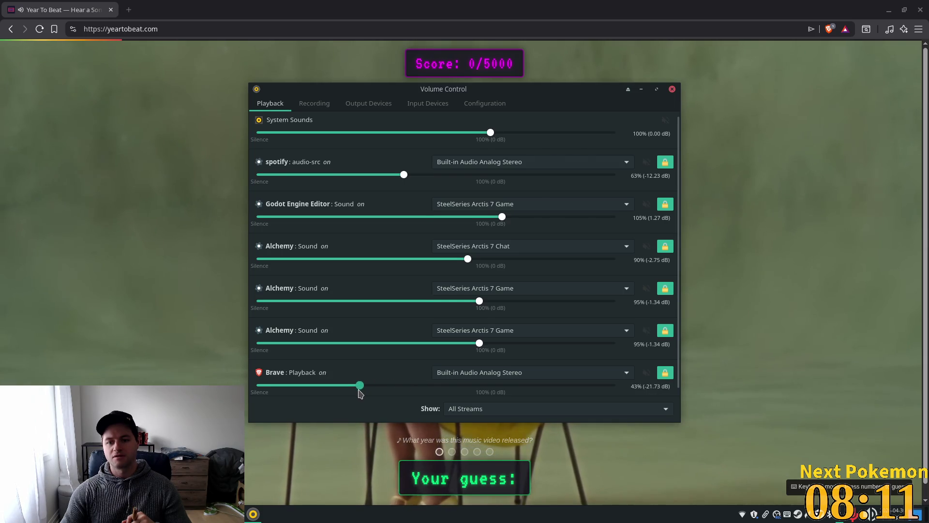
pyautogui.click(614, 4)
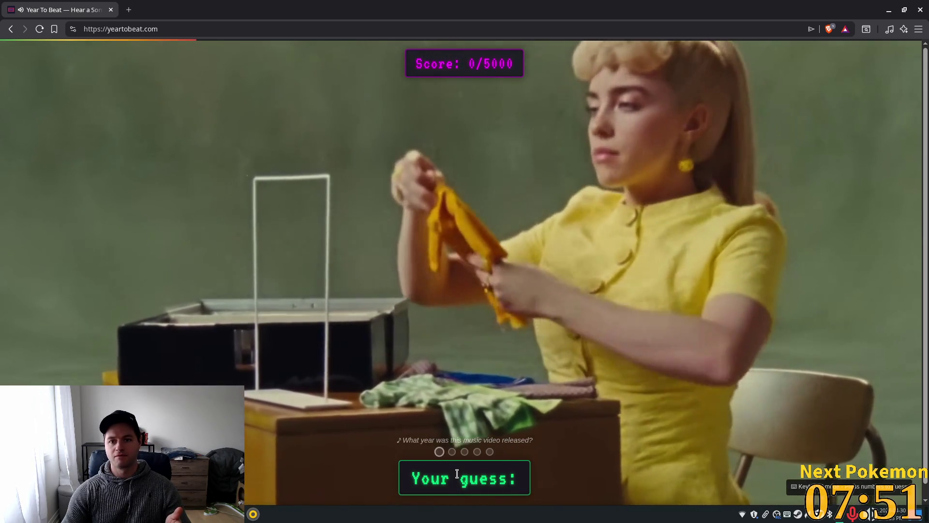
# Guess 2024 for round 1, scoring +932 against the actual 2023, and continue.
pyautogui.write('2024')
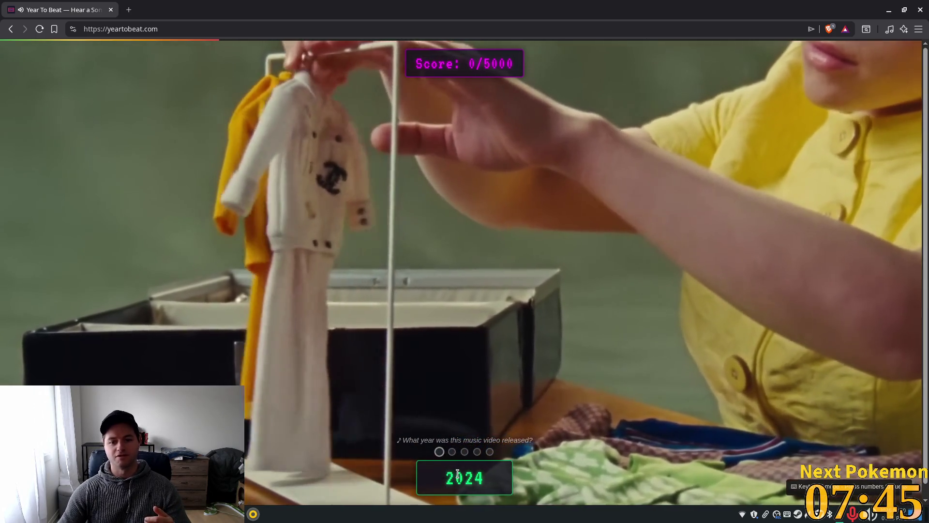
pyautogui.press('Return')
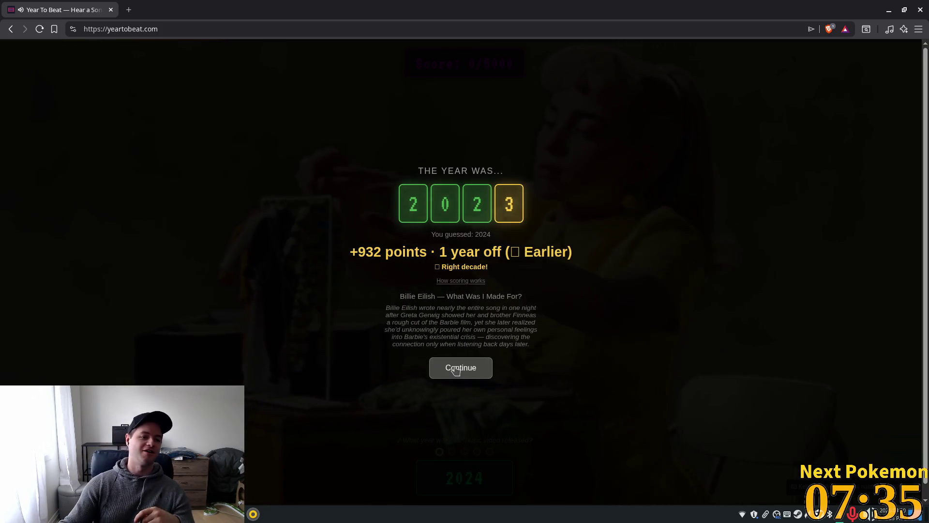
pyautogui.click(457, 371)
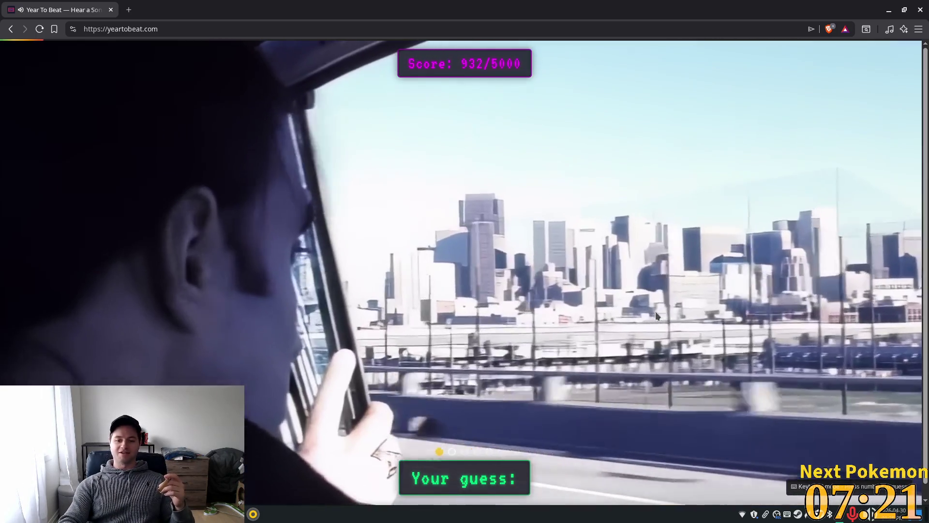
# Guess 1996 for round 2, scoring +932 against Semi-Charmed Life's 1997, and continue to round 3.
pyautogui.write('1996')
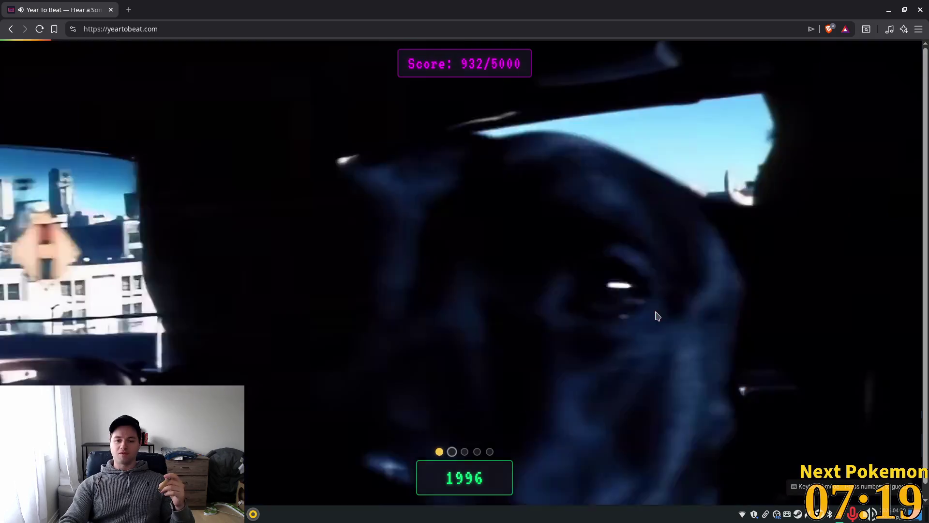
pyautogui.press('Return')
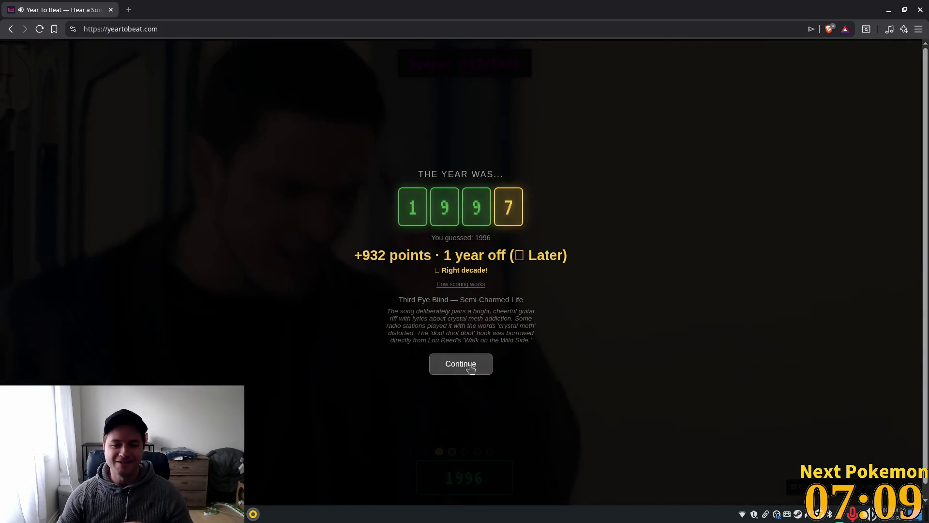
pyautogui.click(477, 366)
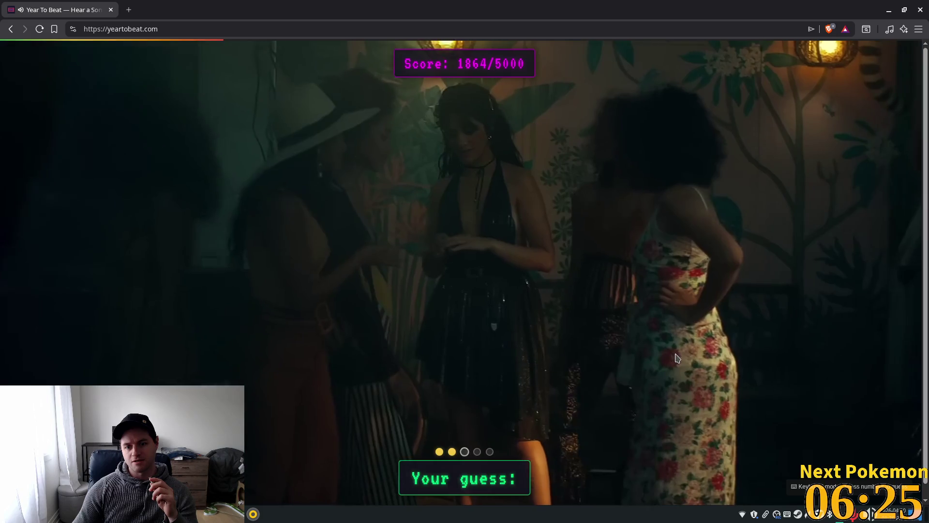
# Guess 2018 for round 3 of Year To Beat, then continue to round 4.
pyautogui.write('2018')
pyautogui.press('Return')
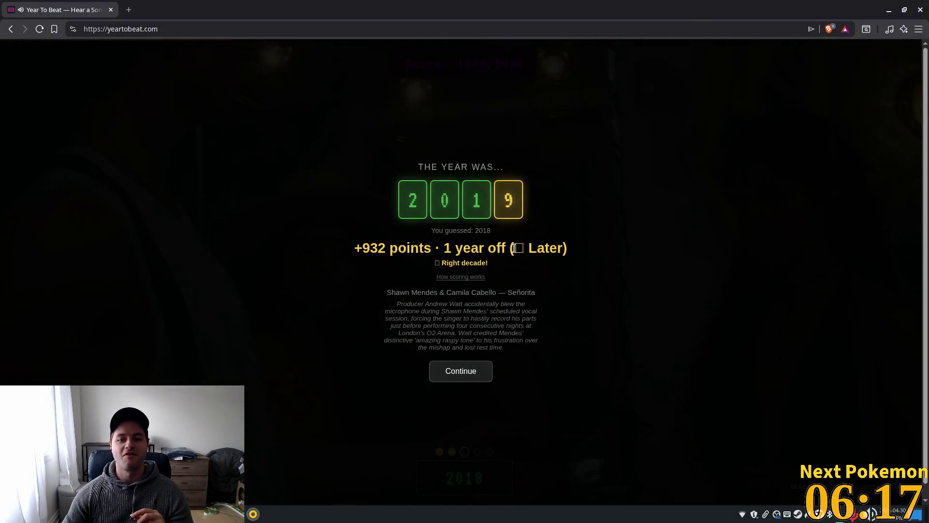
pyautogui.click(470, 376)
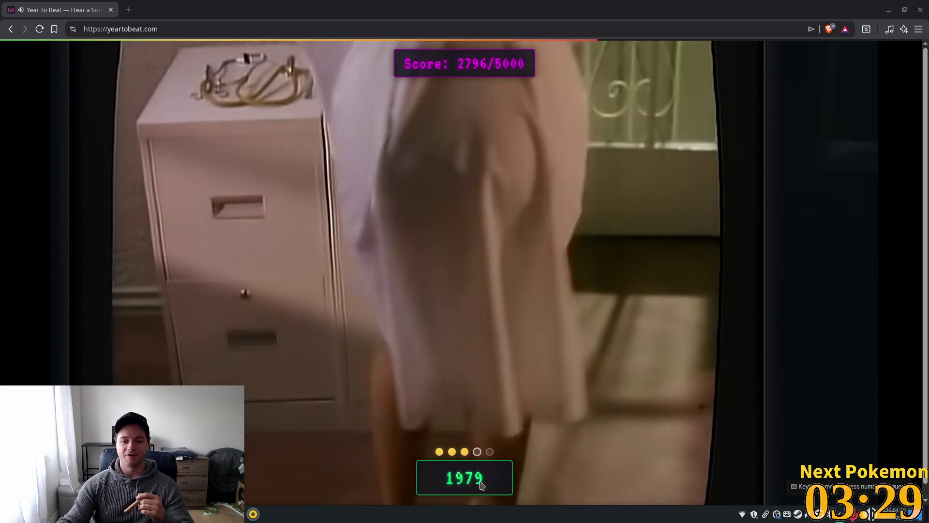
# Change the guess to 1982, submit it for +1000, and continue to the final round.
pyautogui.press('BackSpace')
pyautogui.press('BackSpace')
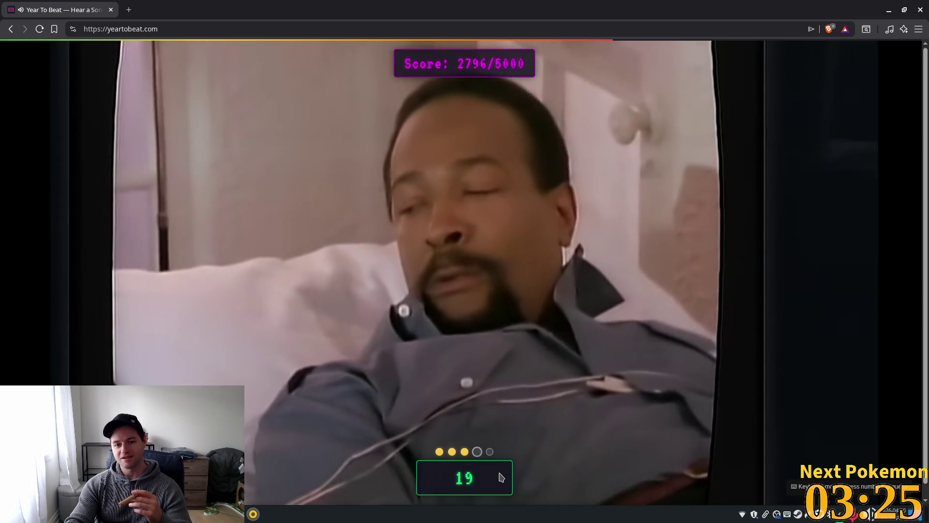
pyautogui.write('82')
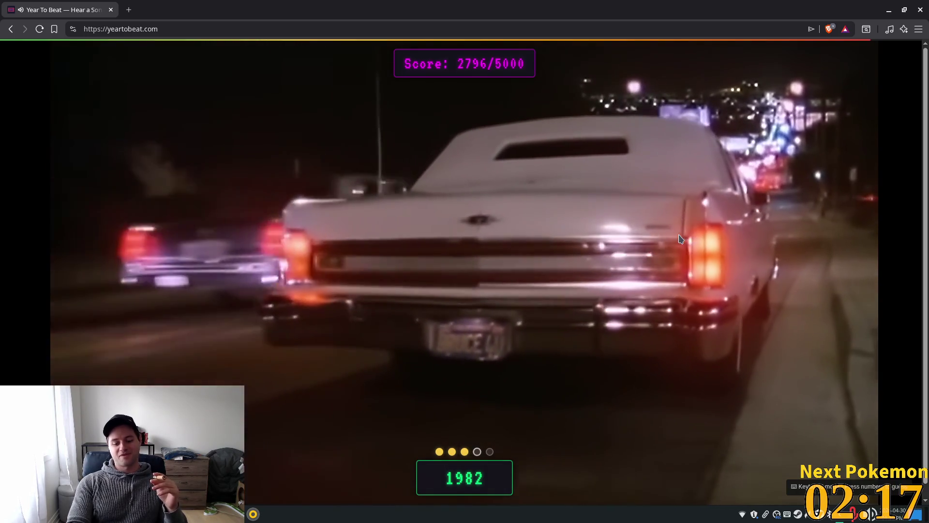
pyautogui.press('Return')
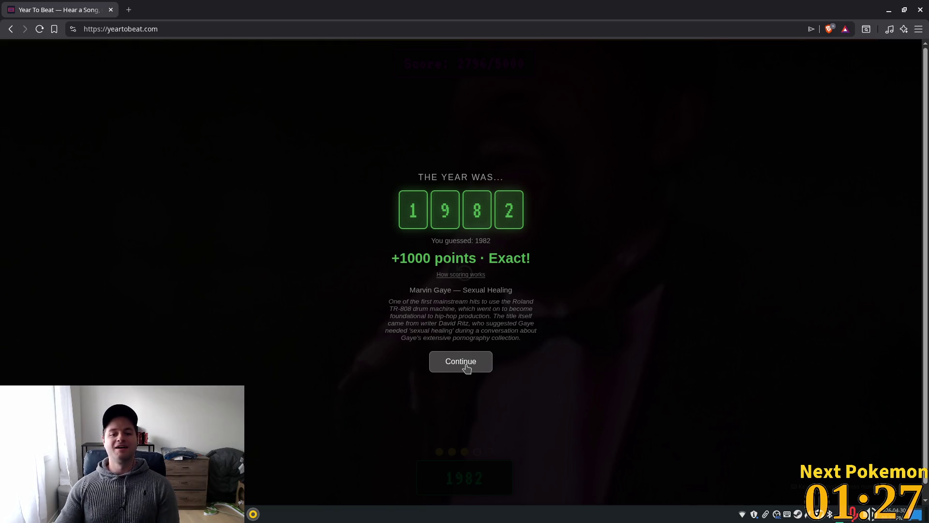
pyautogui.click(460, 371)
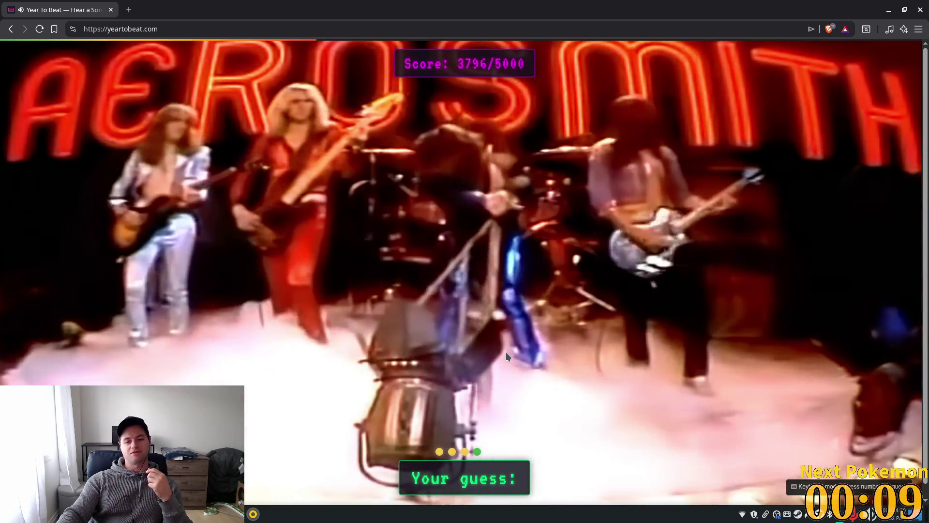
# Submit 1986 as the final-round year guess for Dream On.
pyautogui.write('1986')
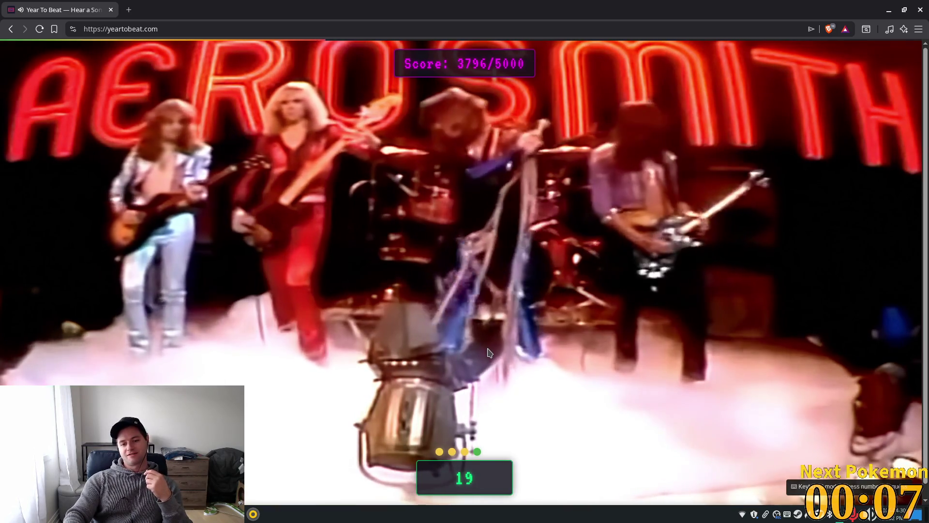
pyautogui.press('Return')
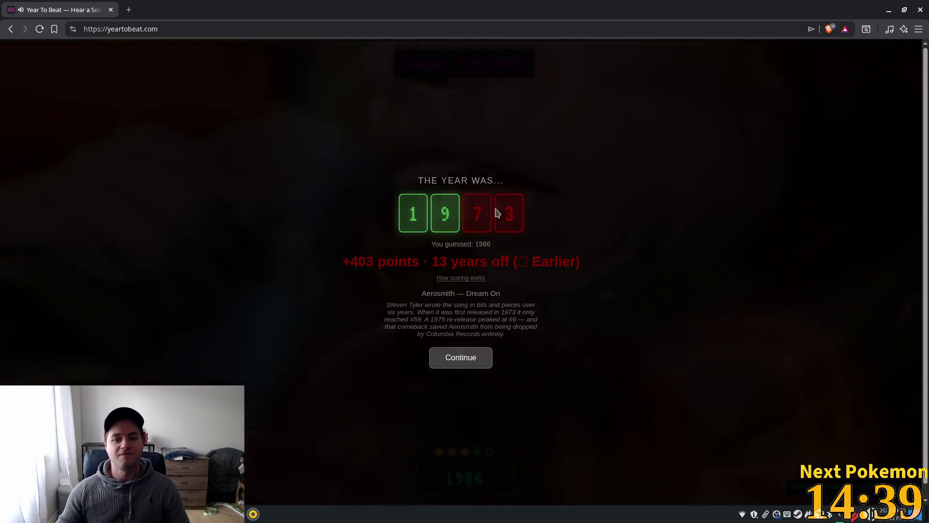
pyautogui.click(455, 360)
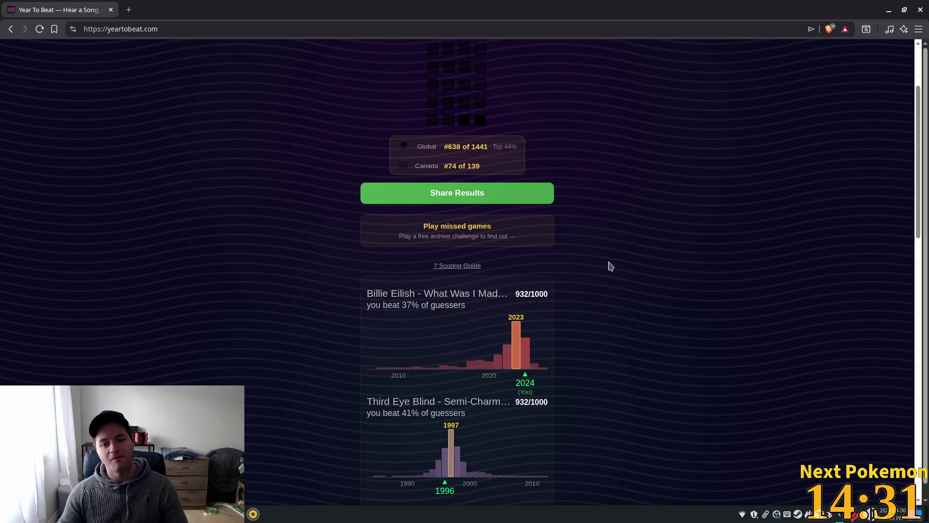
pyautogui.scroll(-2, 607, 266)
pyautogui.scroll(-2, 609, 266)
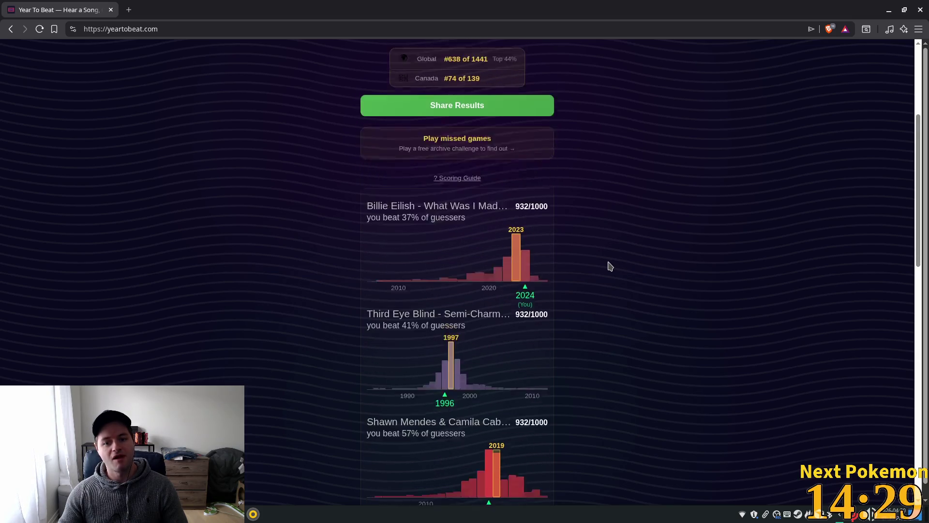
pyautogui.scroll(-2, 609, 266)
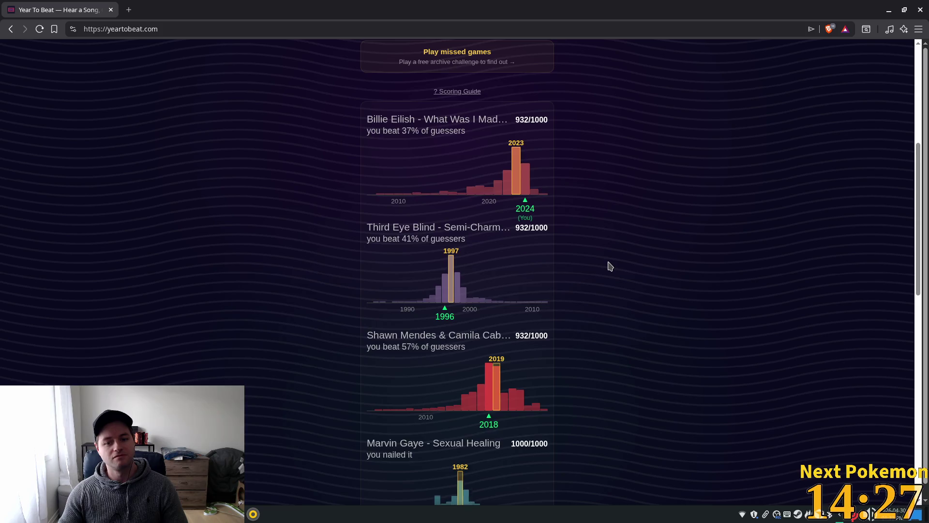
pyautogui.scroll(-2, 609, 266)
pyautogui.scroll(6, 611, 266)
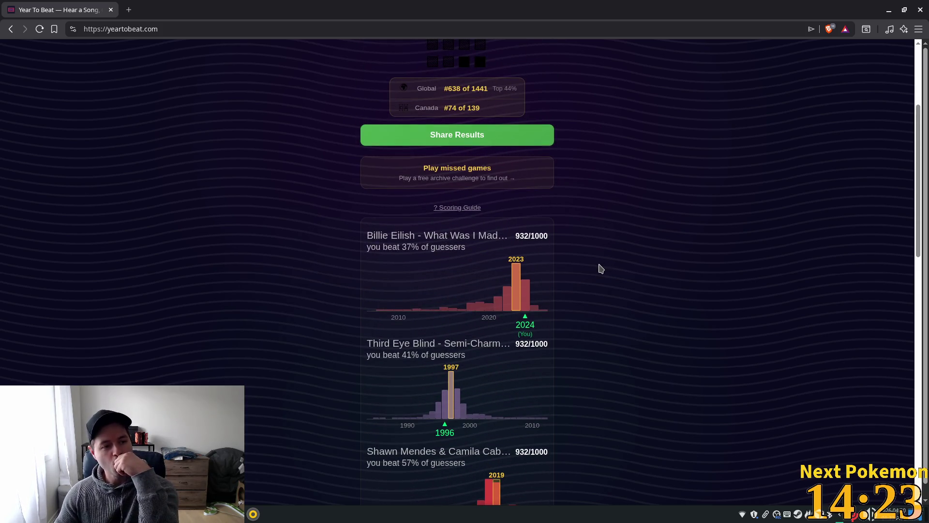
pyautogui.scroll(4, 601, 267)
pyautogui.scroll(2, 601, 266)
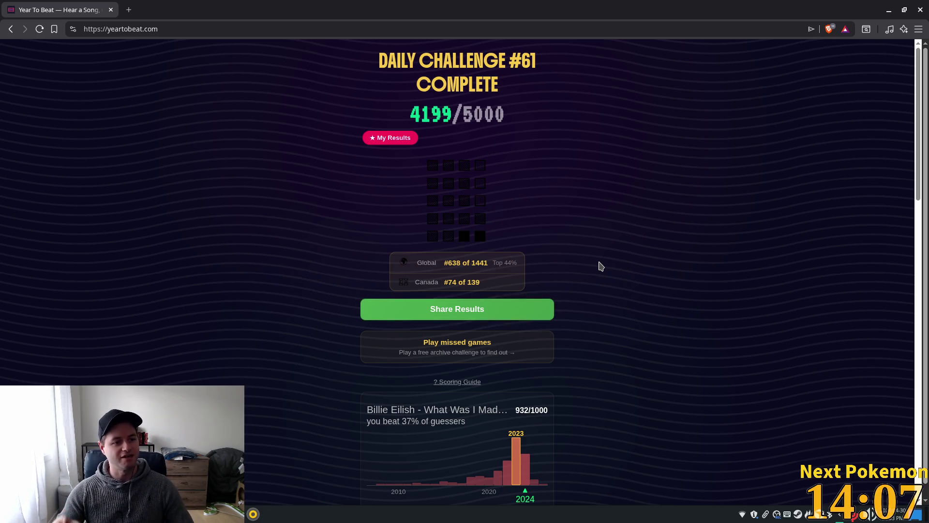
pyautogui.scroll(-3, 654, 242)
# Review the Daily Challenge #61 song results and highlight the 4% in the Dream On result.
pyautogui.scroll(3, 658, 257)
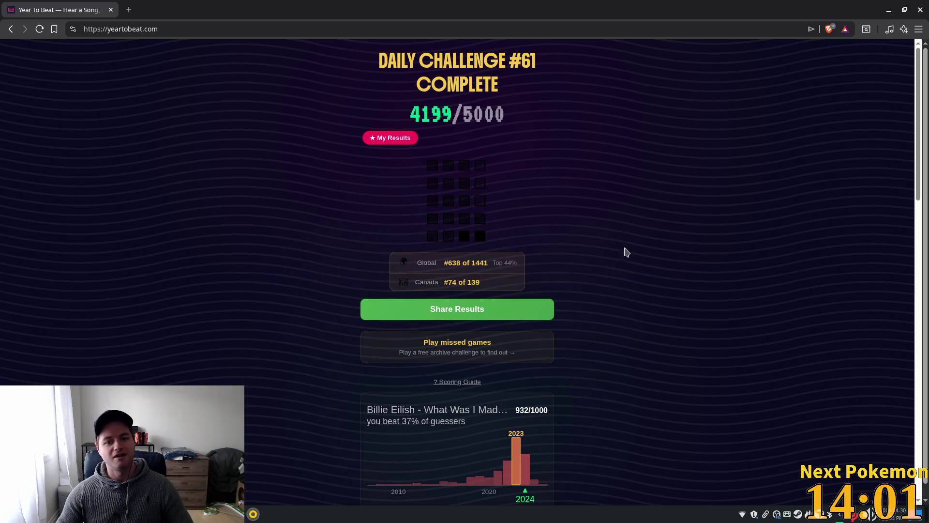
pyautogui.scroll(-10, 662, 289)
pyautogui.scroll(-1, 654, 293)
pyautogui.scroll(-2, 641, 284)
pyautogui.scroll(-2, 642, 285)
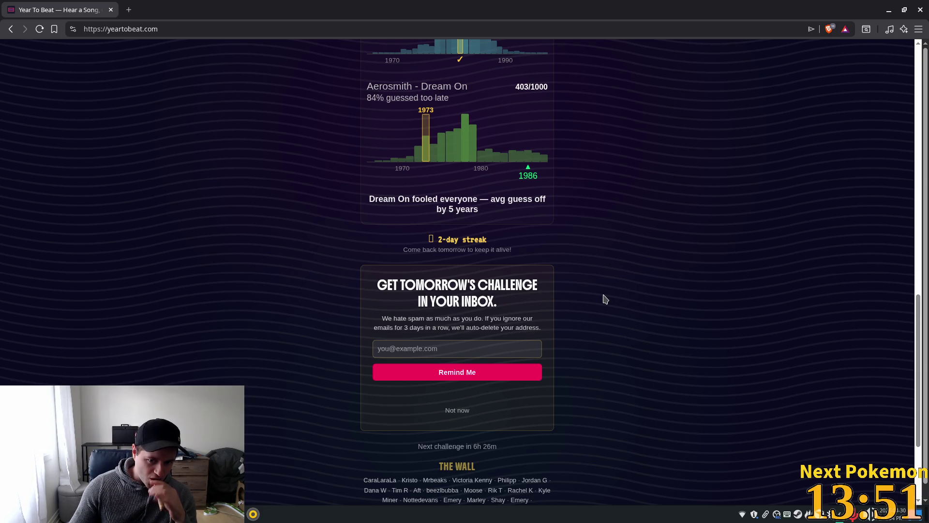
pyautogui.scroll(1, 614, 310)
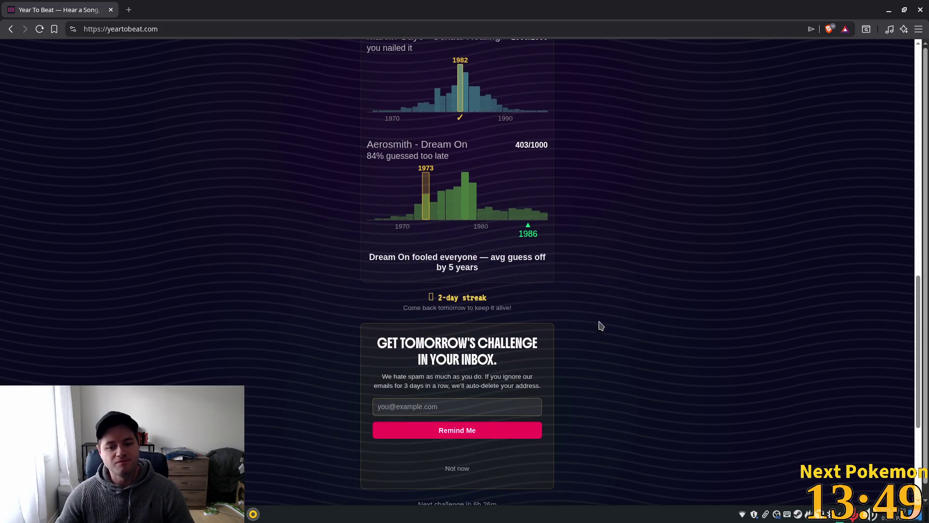
pyautogui.scroll(5, 606, 346)
pyautogui.scroll(-1, 609, 353)
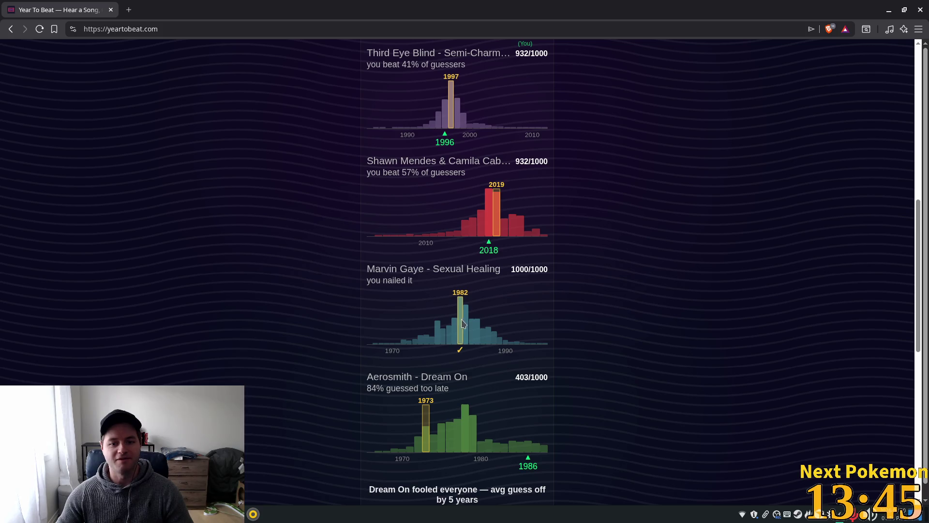
pyautogui.scroll(3, 461, 321)
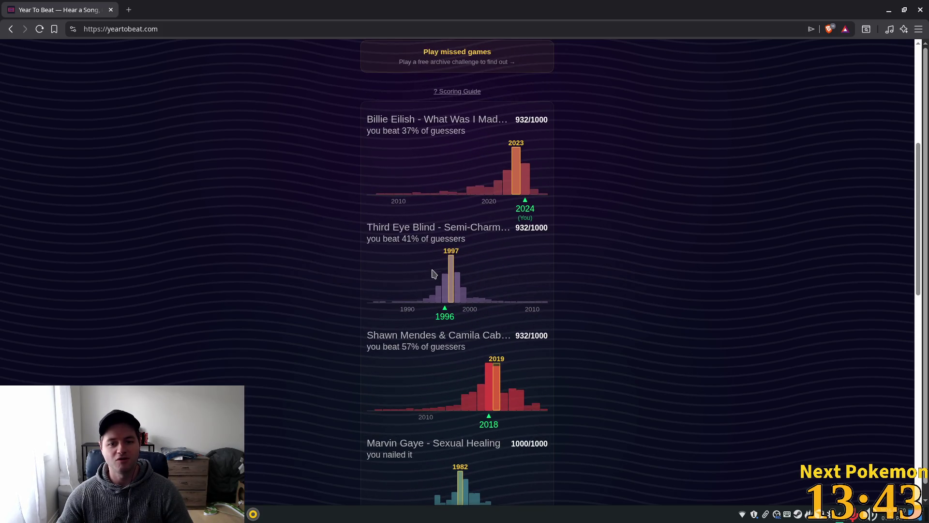
pyautogui.scroll(-2, 433, 272)
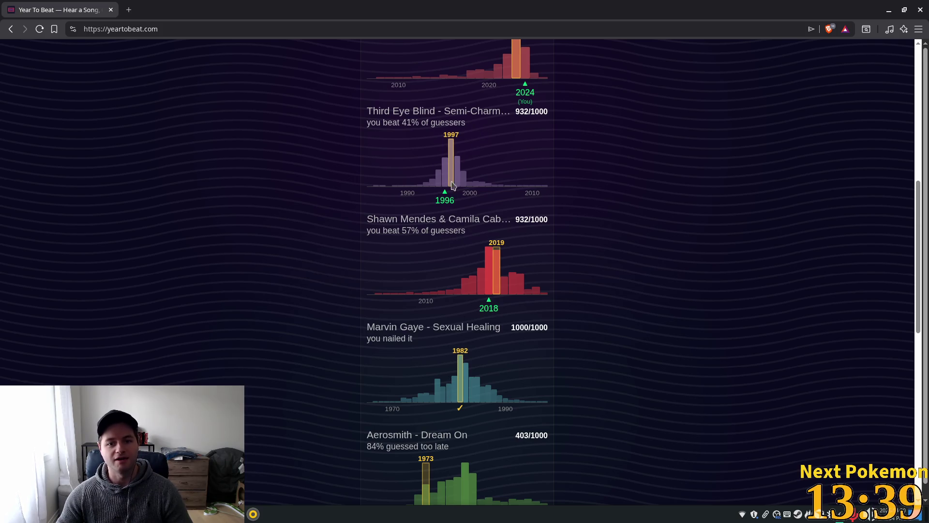
pyautogui.scroll(-5, 497, 363)
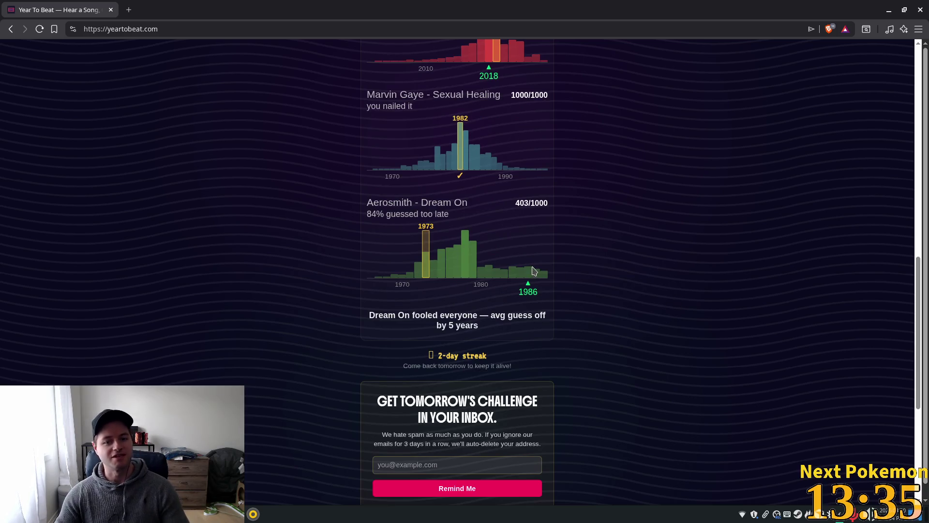
pyautogui.moveTo(371, 215); pyautogui.dragTo(385, 216)
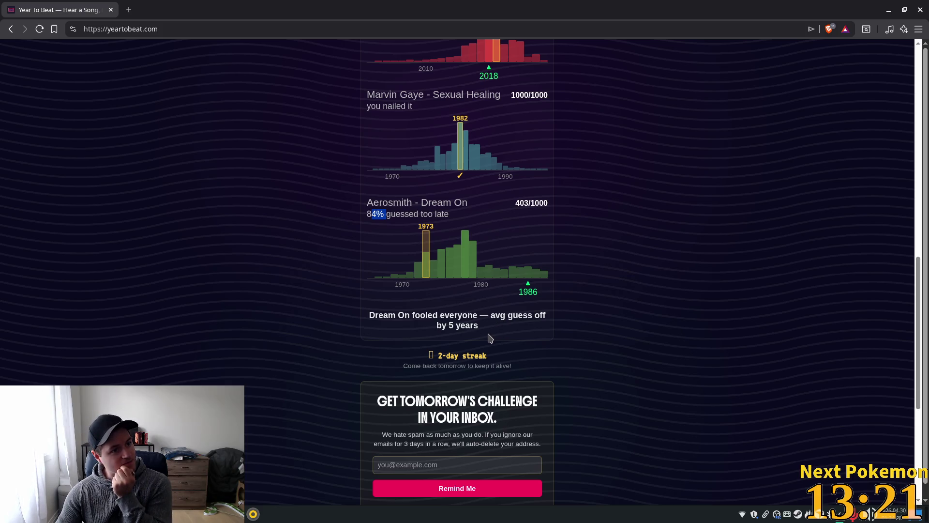
# Return to the top of the 4199/5000 results page and close the browser.
pyautogui.scroll(-3, 531, 338)
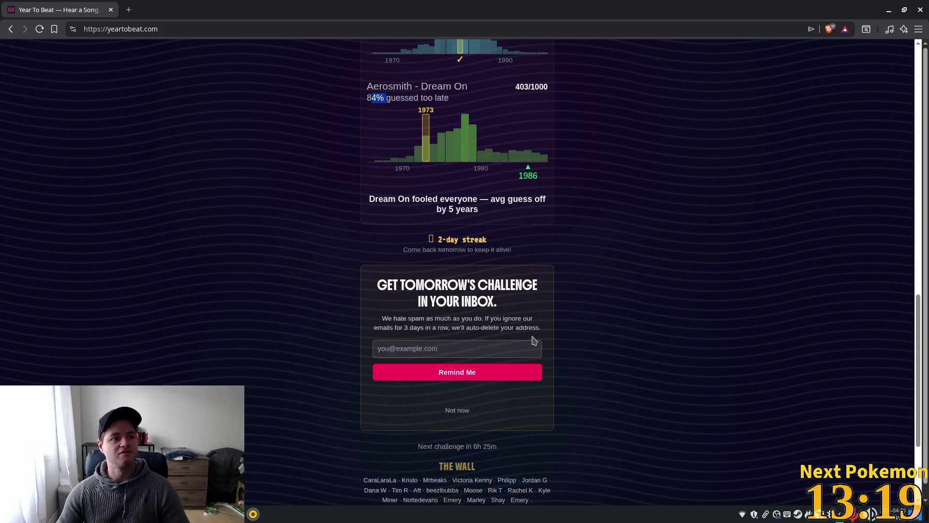
pyautogui.scroll(-3, 571, 346)
pyautogui.scroll(1, 600, 355)
pyautogui.scroll(-1, 602, 357)
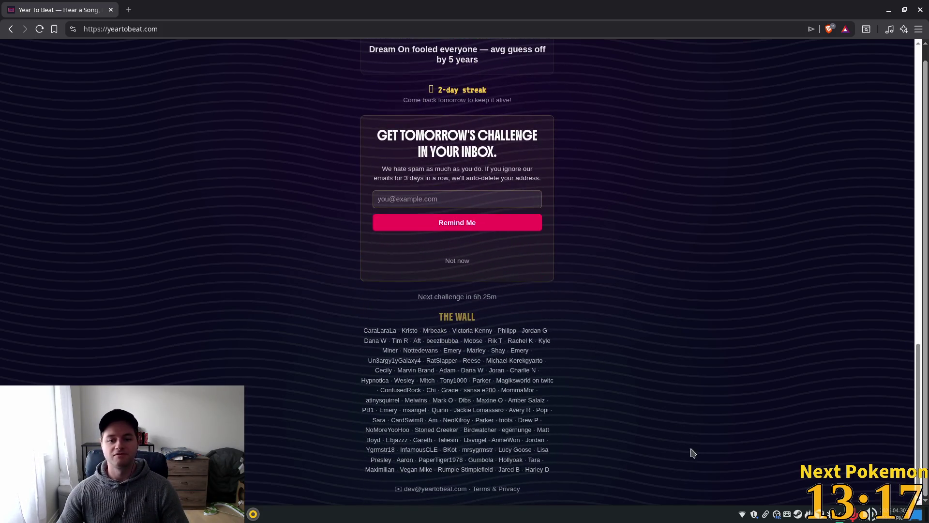
pyautogui.scroll(4, 677, 380)
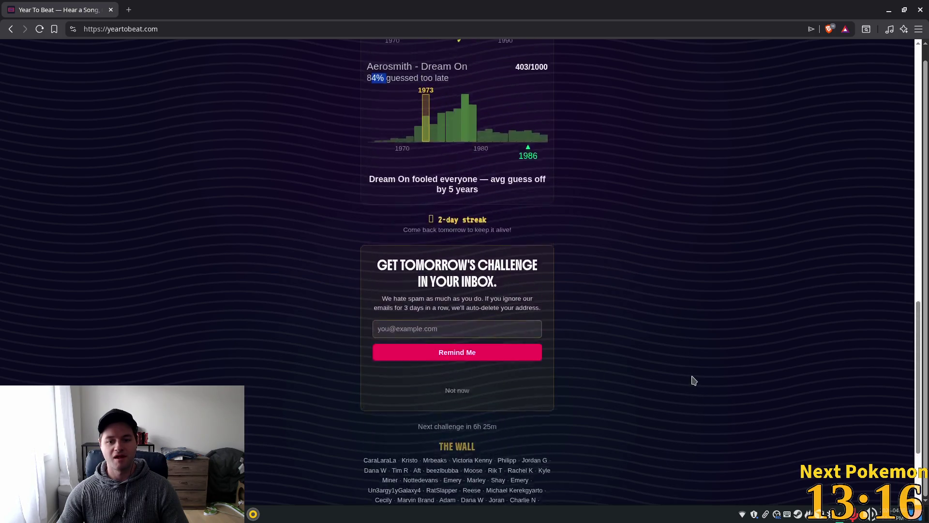
pyautogui.scroll(-3, 728, 402)
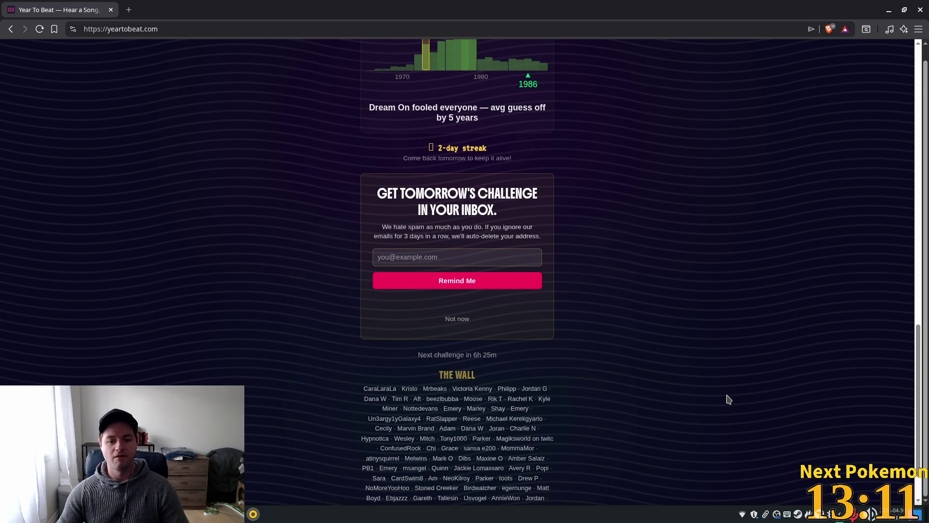
pyautogui.scroll(4, 726, 394)
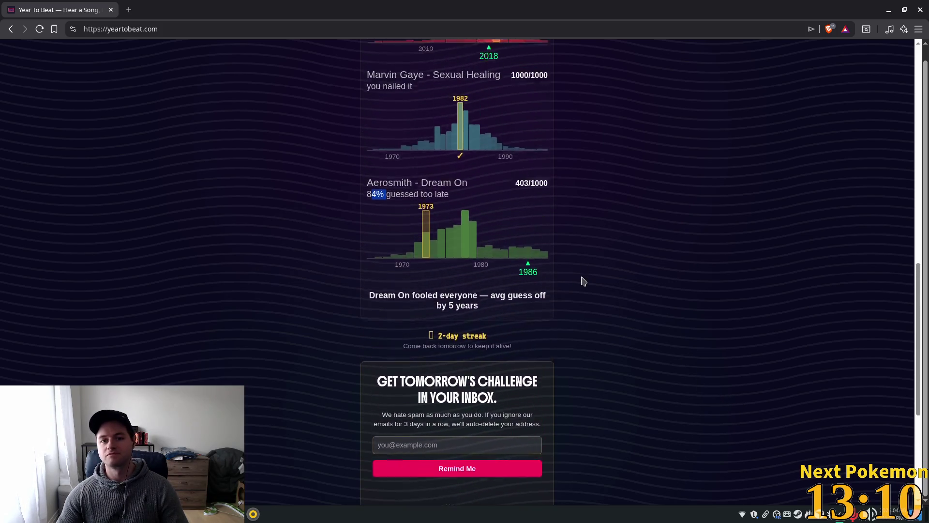
pyautogui.scroll(13, 654, 338)
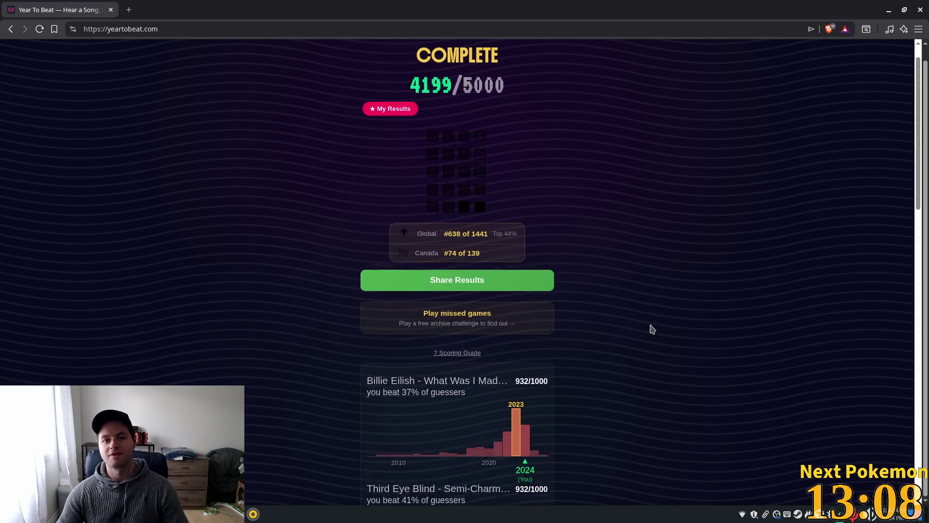
pyautogui.scroll(1, 653, 330)
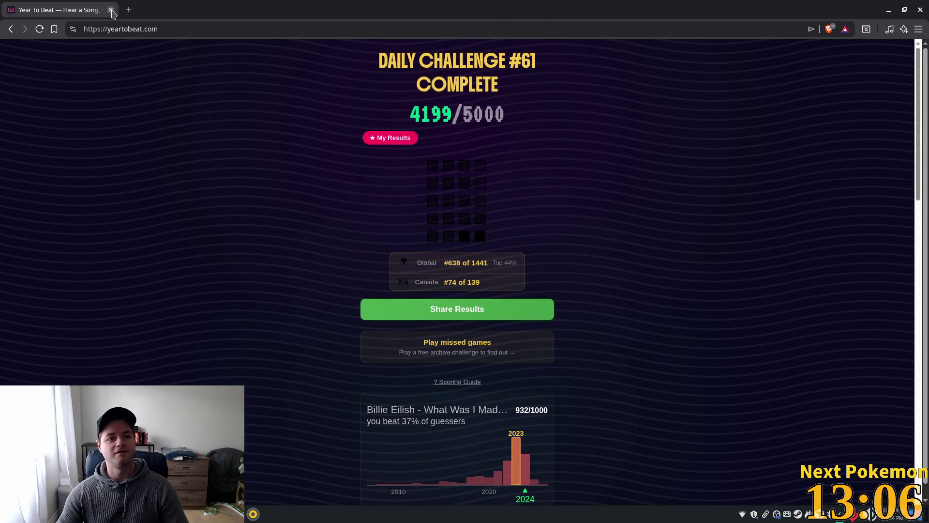
pyautogui.click(111, 10)
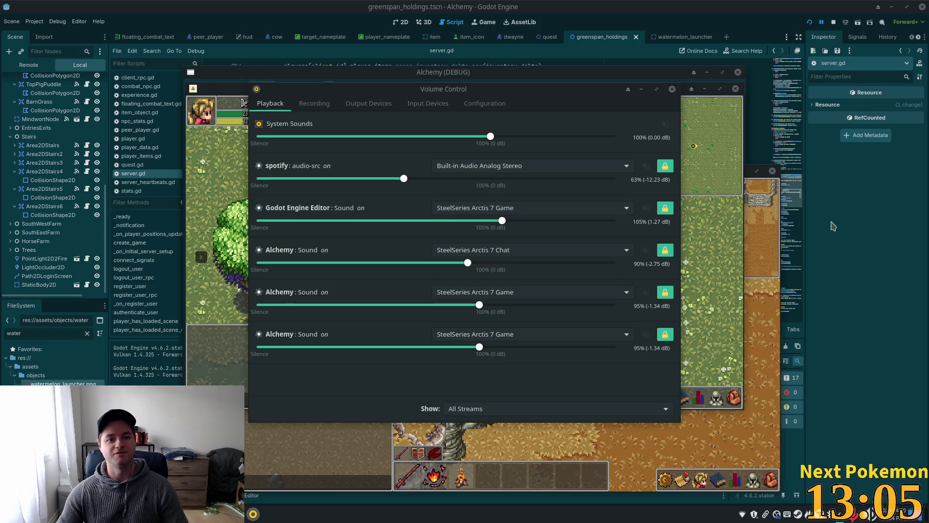
# Close the volume mixer and bring forward the browser showing the Luxio search.
pyautogui.click(672, 89)
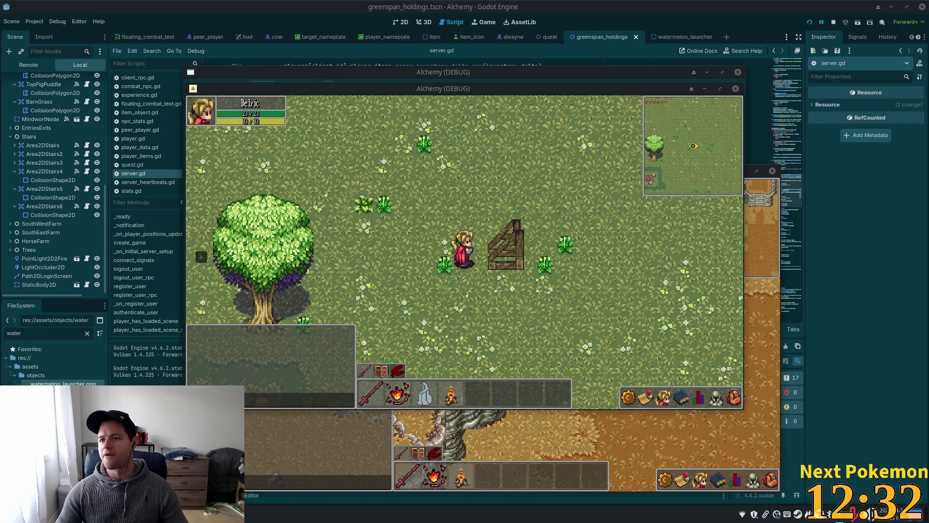
pyautogui.hotkey('alt', 'Tab')
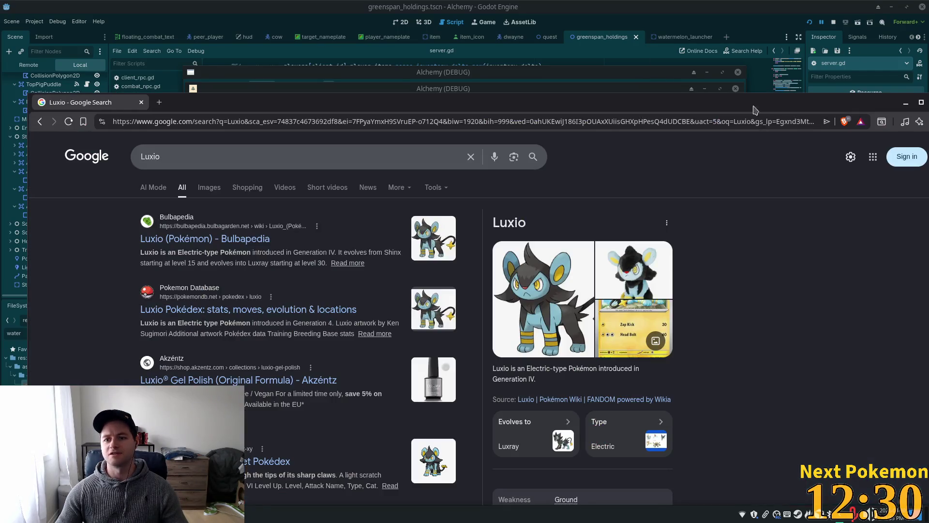
# Maximize the browser, go to gamedle.wtf, and open the daily Cover Art puzzle.
pyautogui.doubleClick(384, 100)
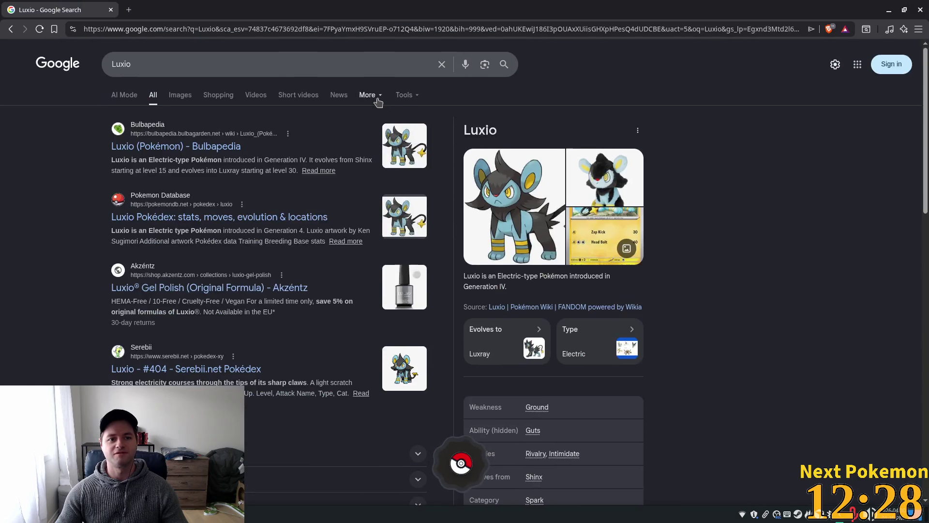
pyautogui.click(228, 64)
pyautogui.click(201, 29)
pyautogui.write('gamedle.wtf')
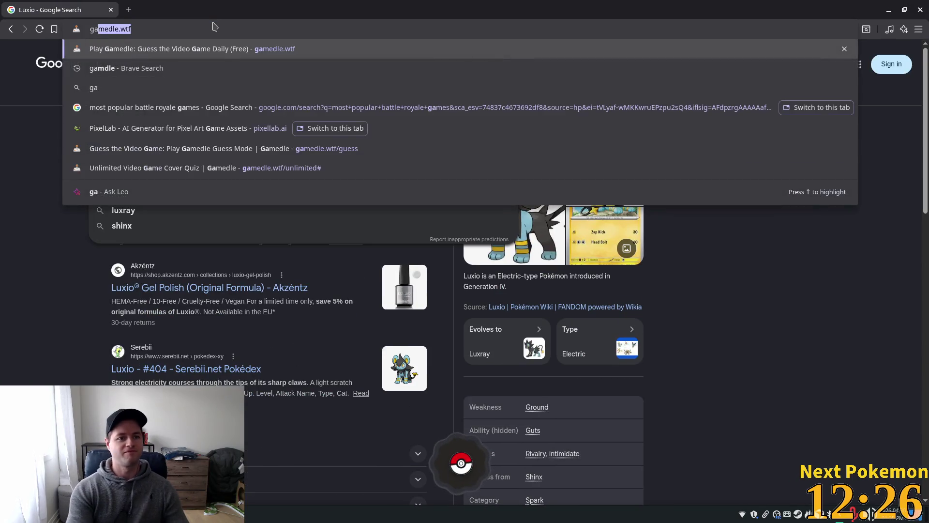
pyautogui.press('Return')
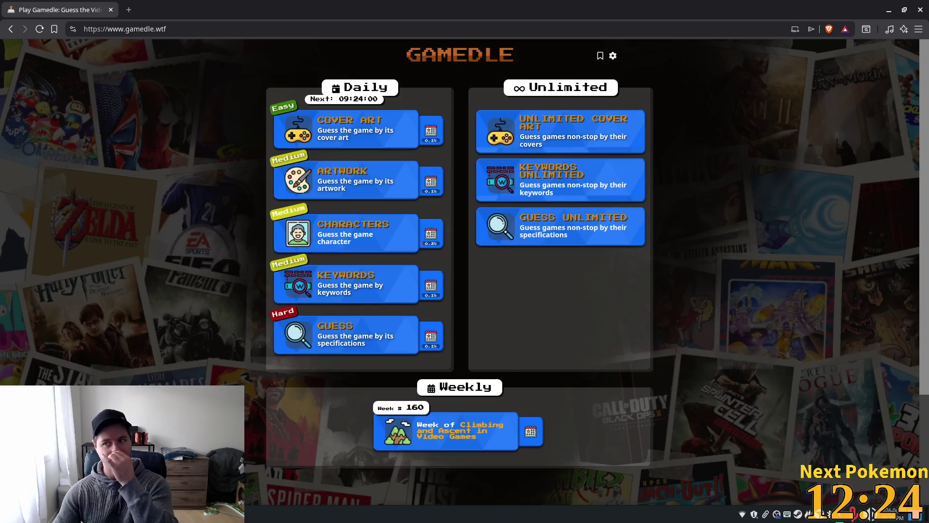
pyautogui.click(356, 131)
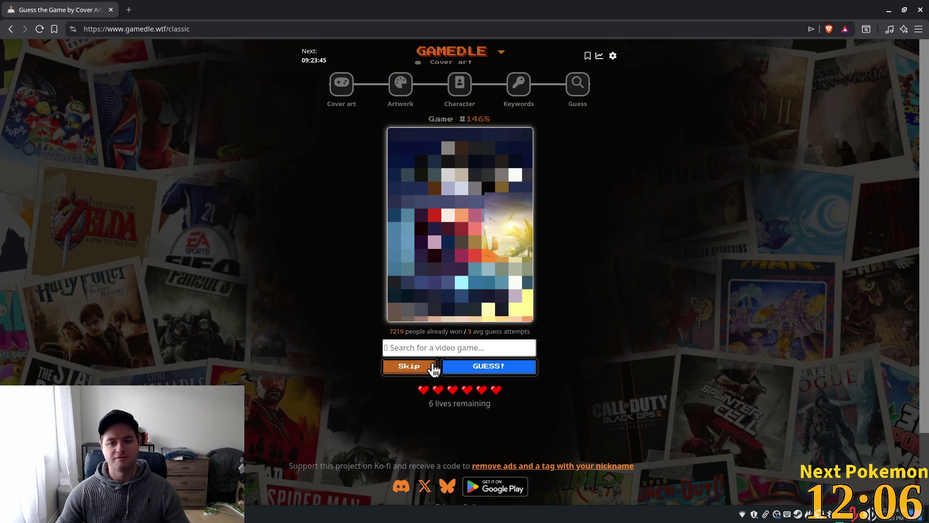
# Guess Uncharted 2: Among Thieves for the cover art puzzle.
pyautogui.write('unchart')
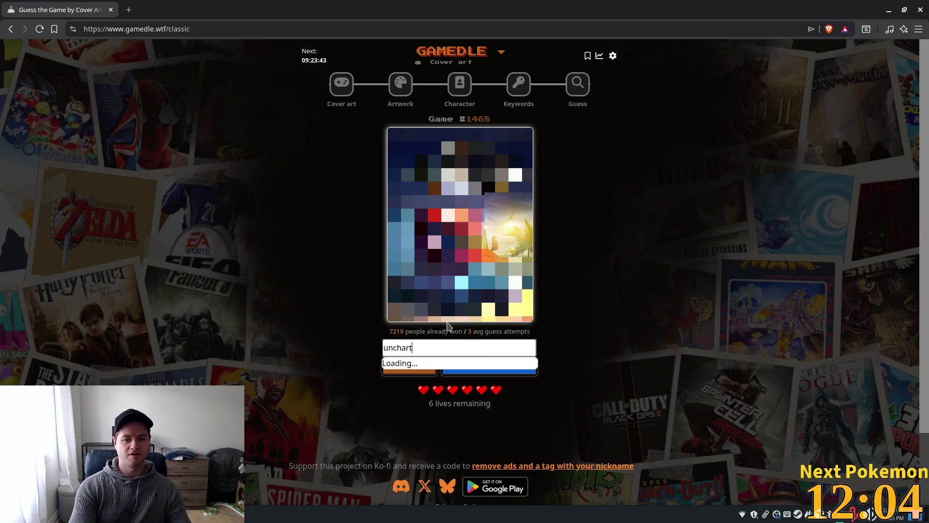
pyautogui.write('ed')
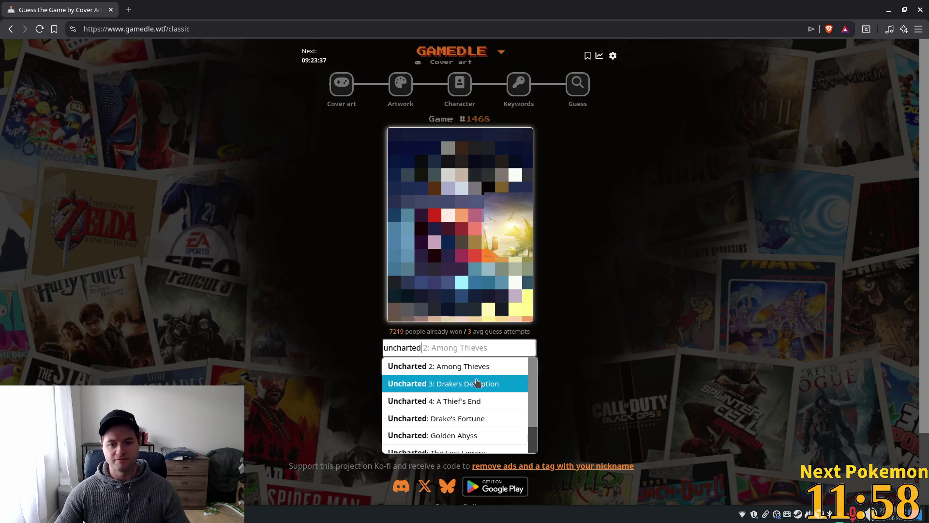
pyautogui.click(473, 372)
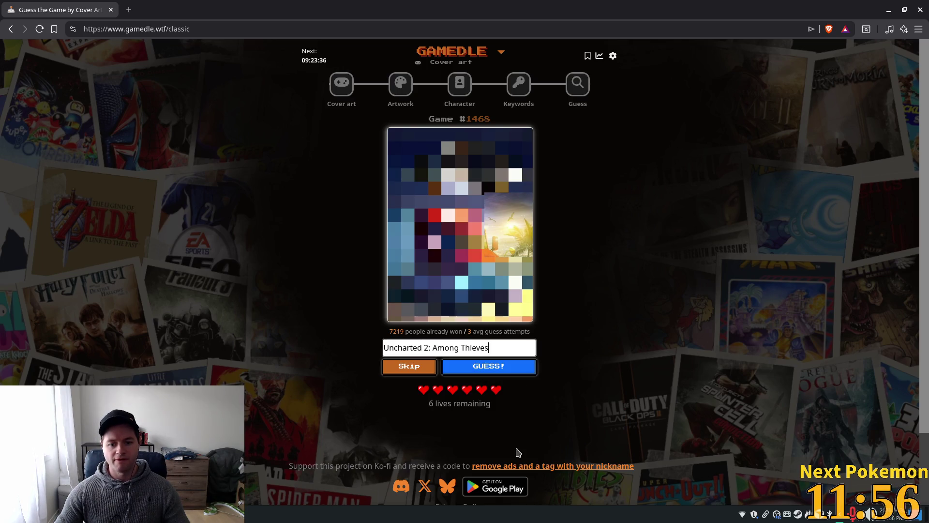
pyautogui.click(493, 372)
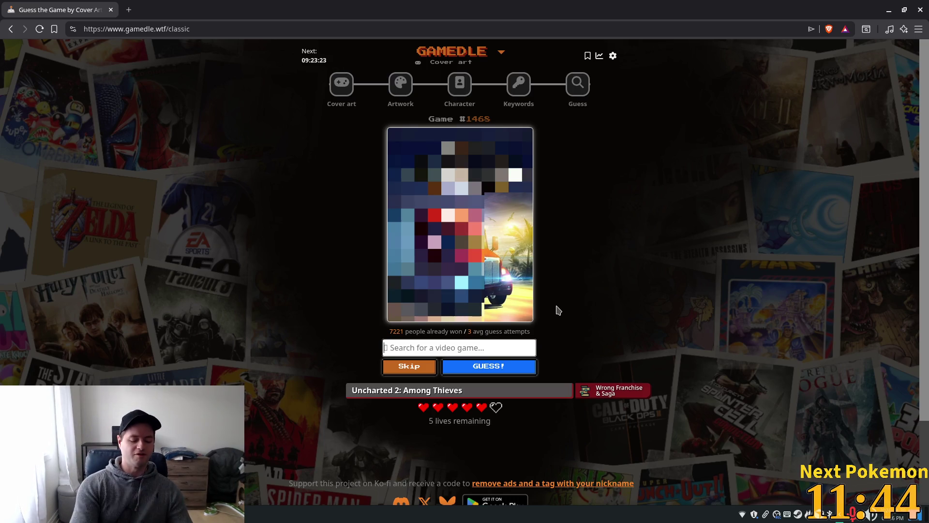
# Guess American Truck Simulator, solving the cover art puzzle.
pyautogui.write('truck')
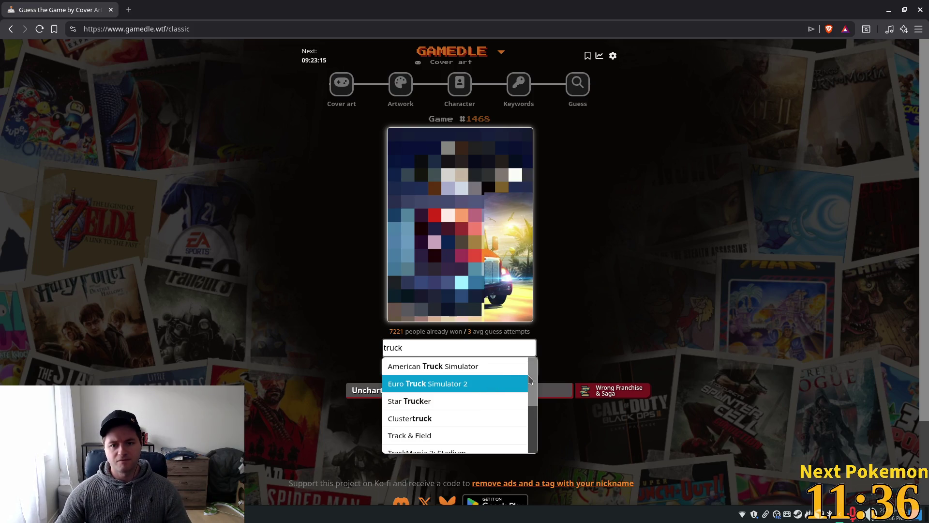
pyautogui.moveTo(530, 381)
pyautogui.mouseDown()
pyautogui.moveTo(533, 429)
pyautogui.moveTo(520, 361)
pyautogui.mouseUp()
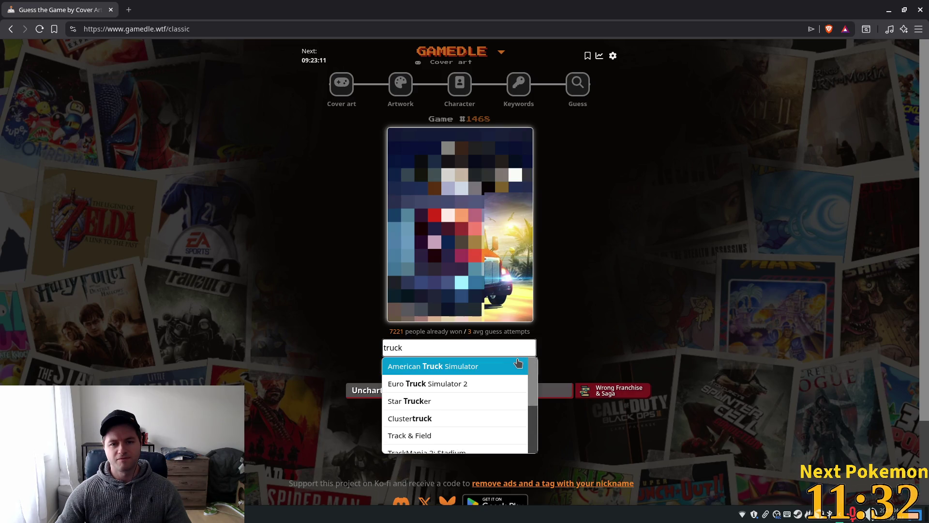
pyautogui.click(470, 369)
pyautogui.click(506, 370)
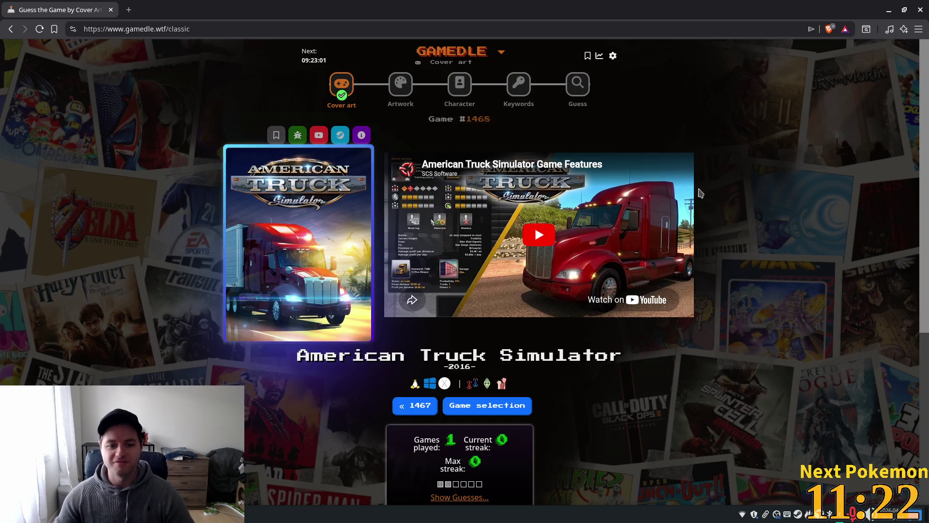
pyautogui.scroll(-3, 508, 194)
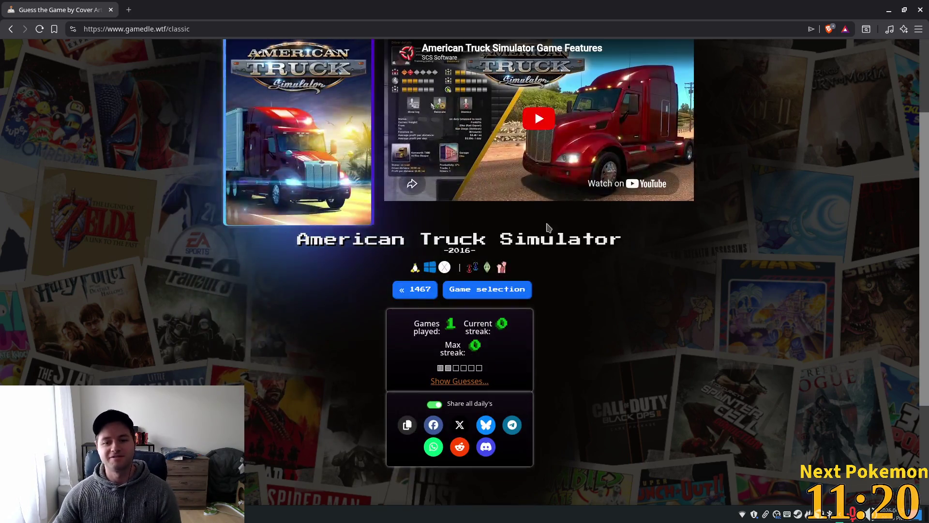
pyautogui.scroll(3, 600, 269)
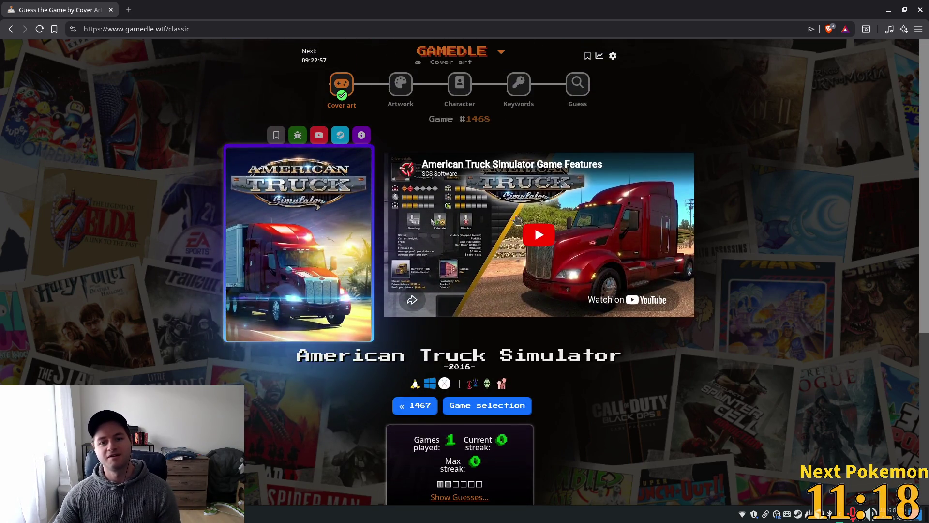
pyautogui.scroll(-5, 610, 314)
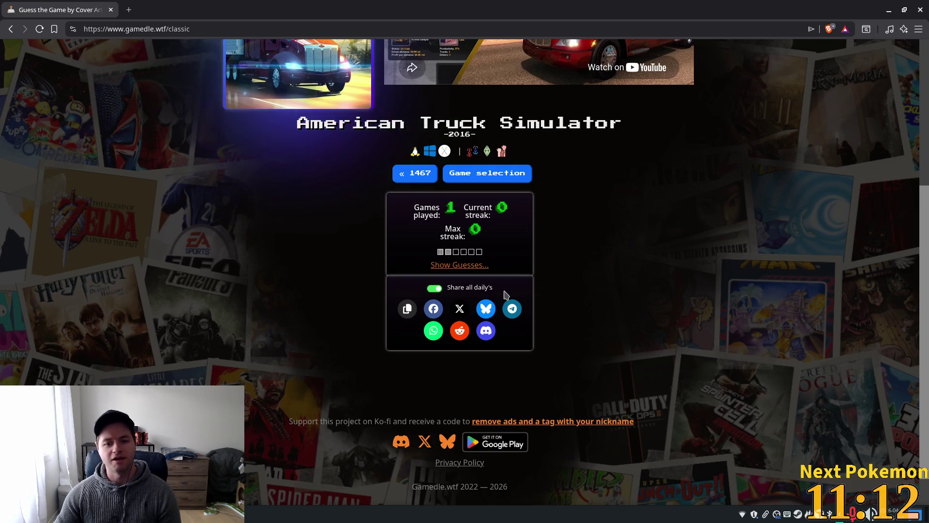
pyautogui.scroll(1, 616, 266)
pyautogui.scroll(3, 616, 266)
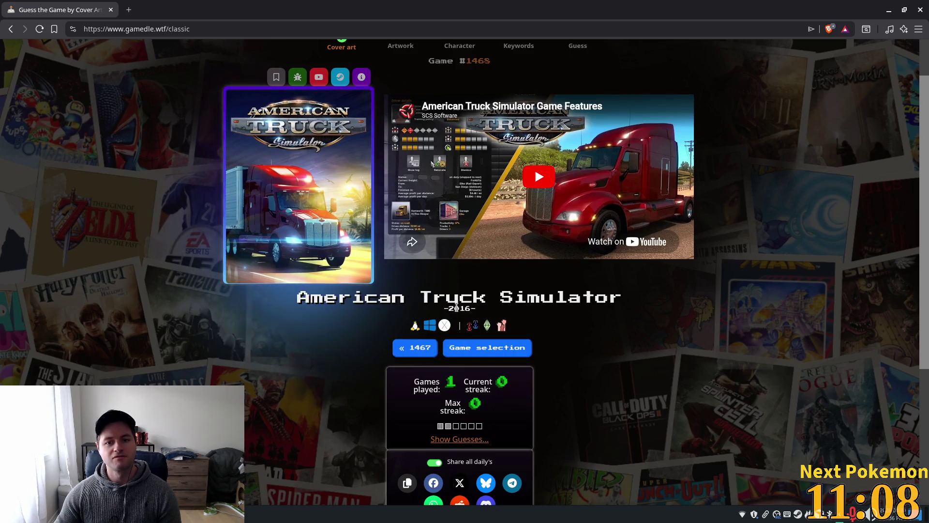
pyautogui.scroll(1, 291, 131)
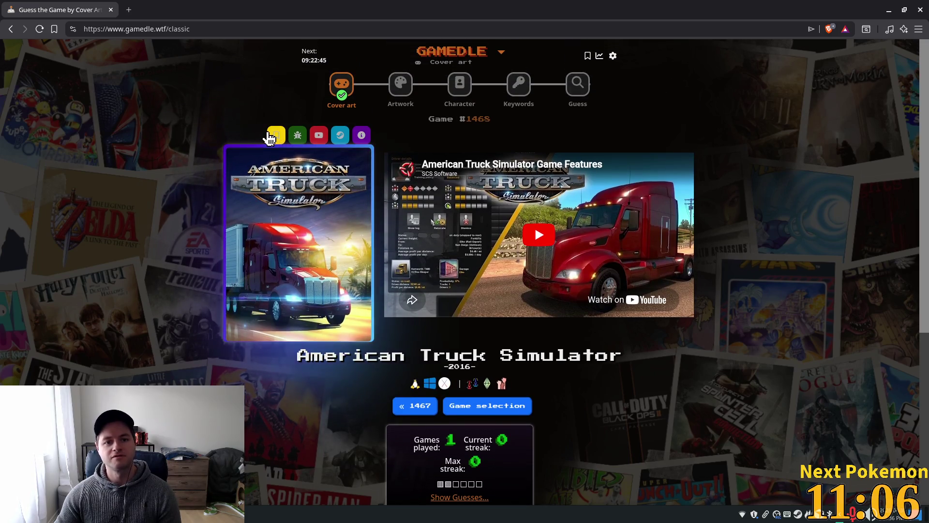
pyautogui.scroll(-5, 748, 275)
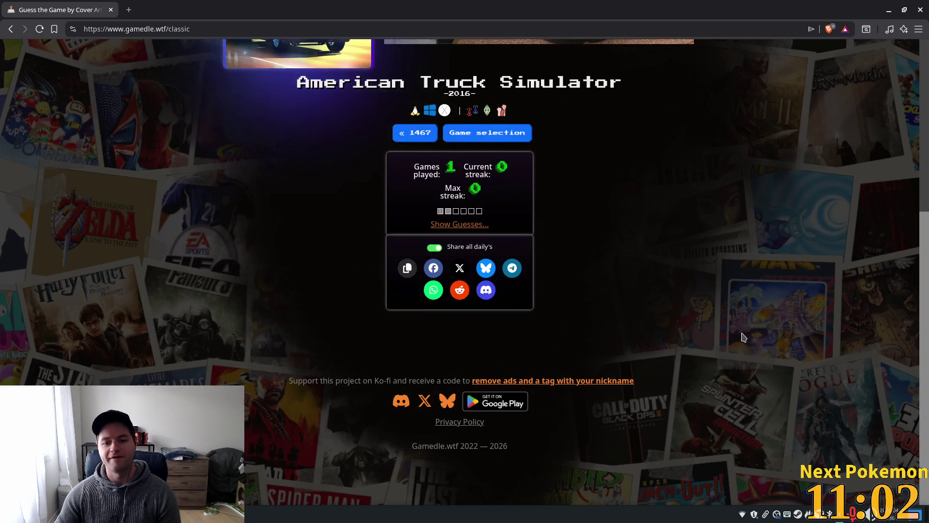
pyautogui.scroll(2, 455, 283)
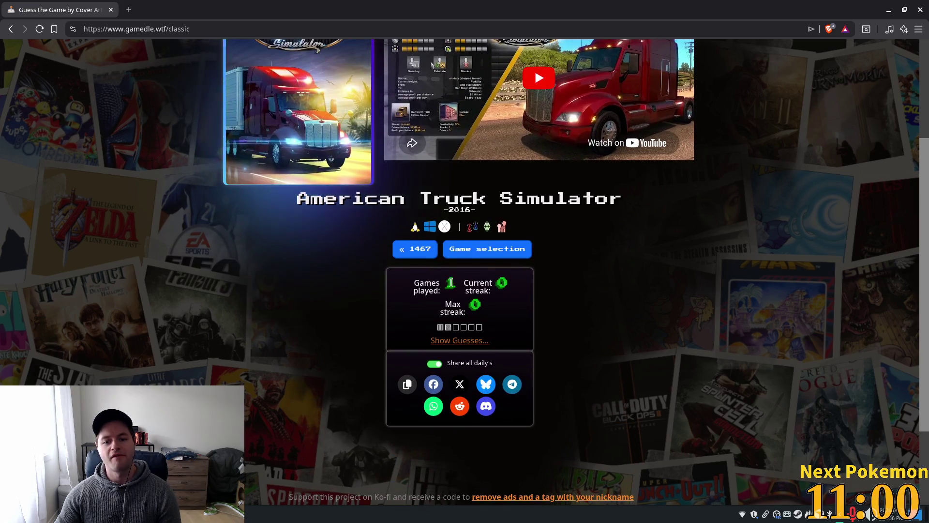
pyautogui.scroll(3, 452, 280)
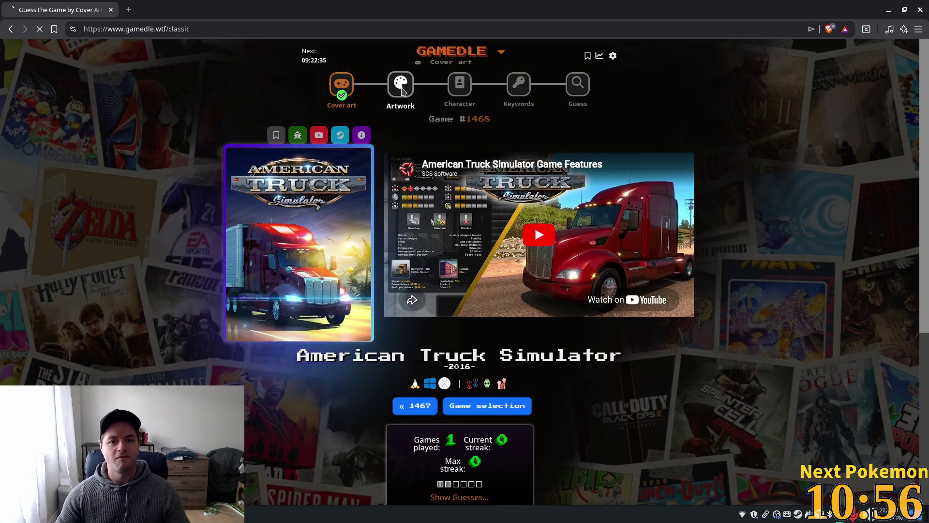
# In the Artwork puzzle, submit Pikmin 4 as the first guess.
pyautogui.click(400, 86)
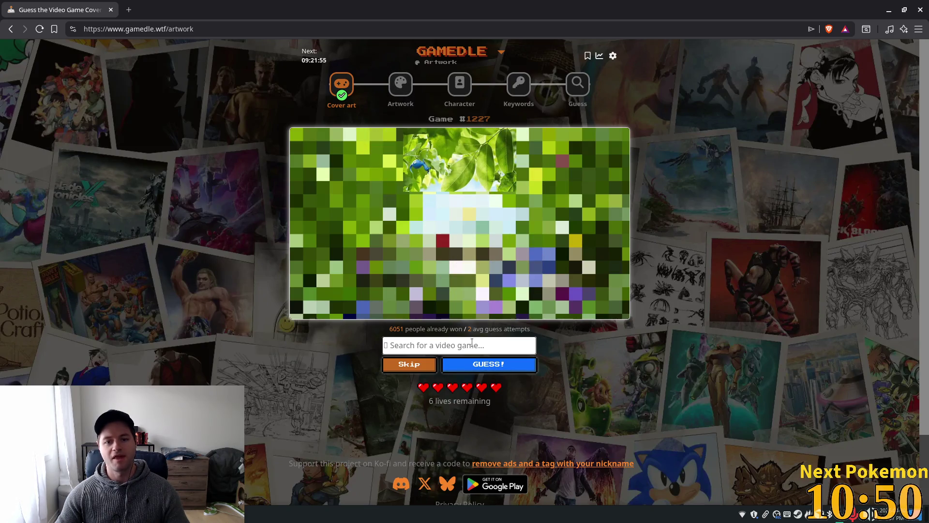
pyautogui.write('pickm')
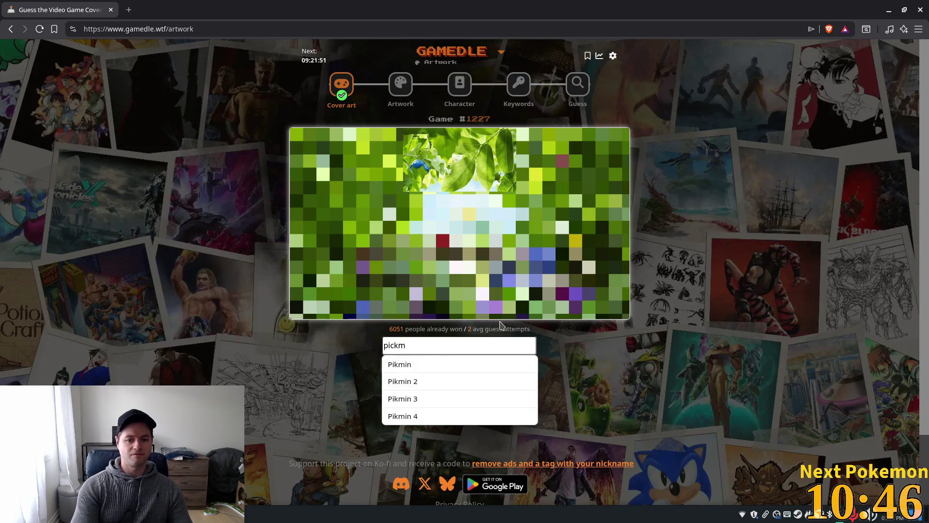
pyautogui.press('Down')
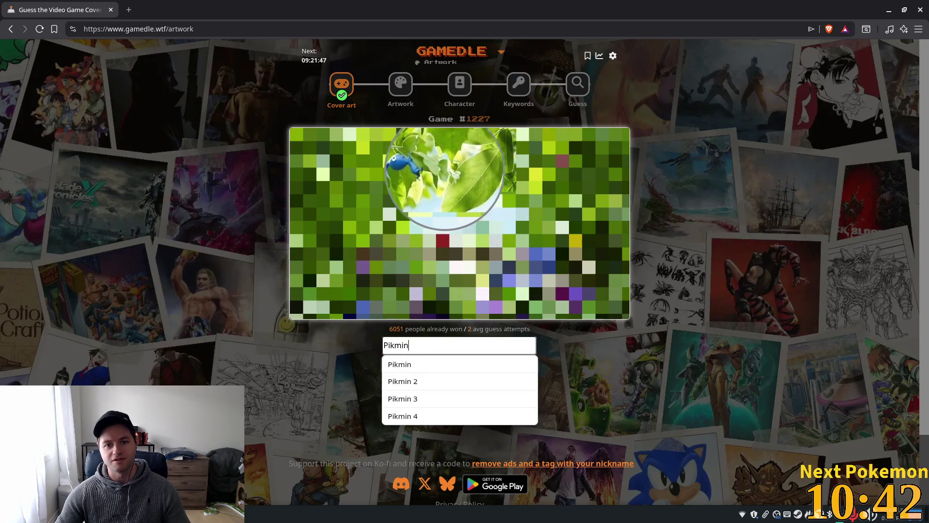
pyautogui.click(420, 422)
pyautogui.click(449, 366)
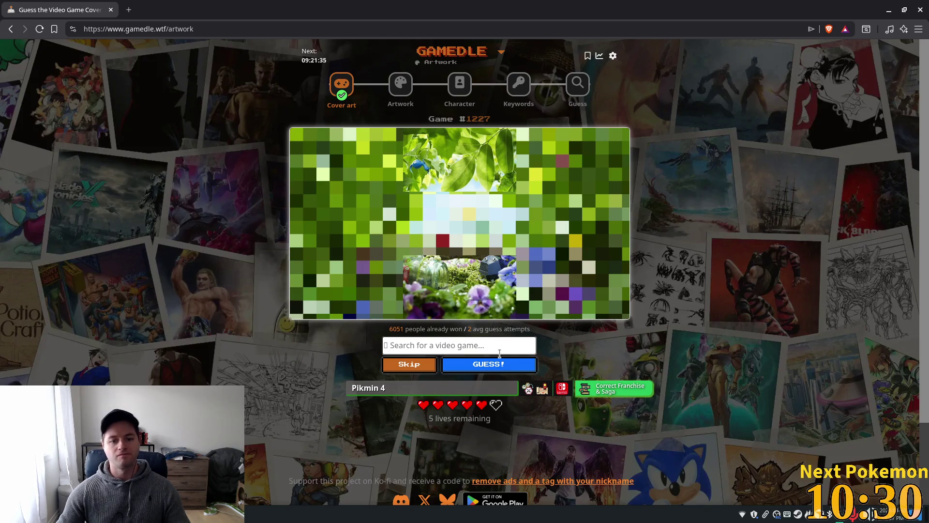
# Guess Pikmin 3 to solve the artwork puzzle and go to the Character puzzle.
pyautogui.write('pik')
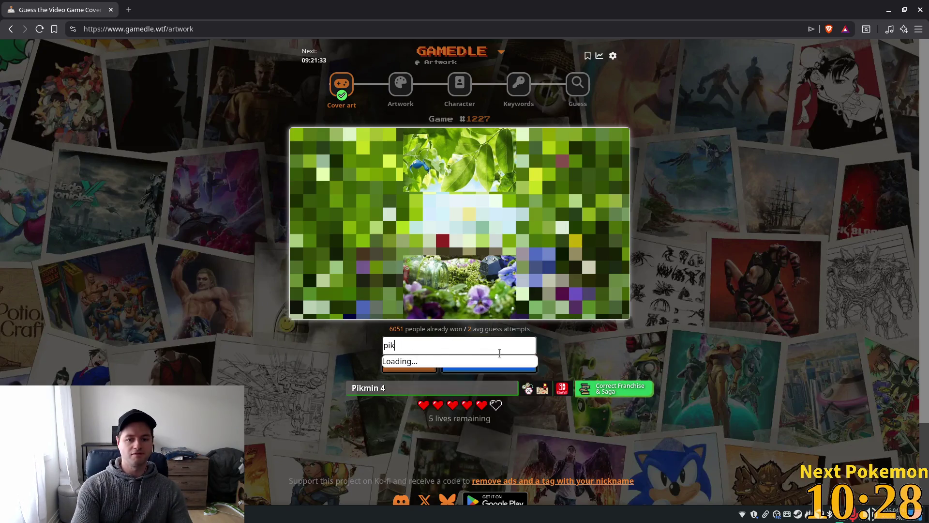
pyautogui.scroll(-2, 480, 409)
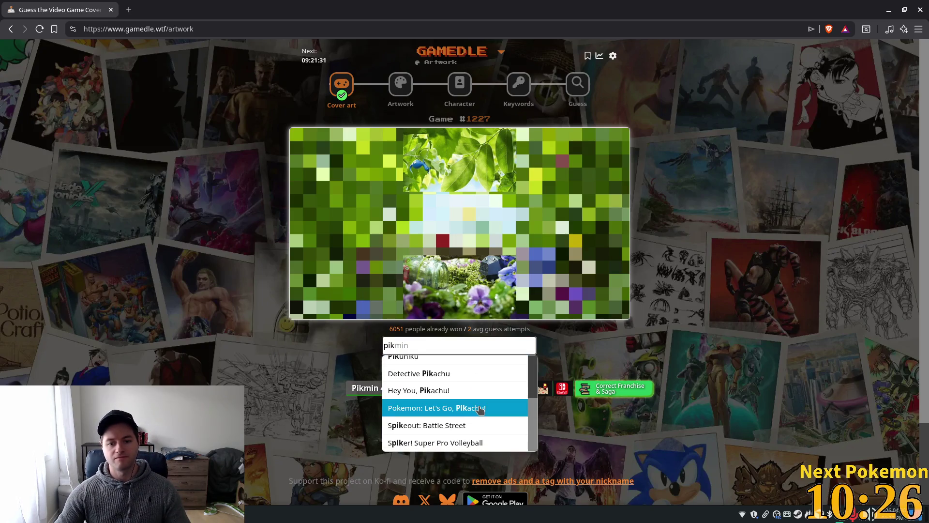
pyautogui.scroll(-2, 480, 409)
pyautogui.scroll(3, 455, 370)
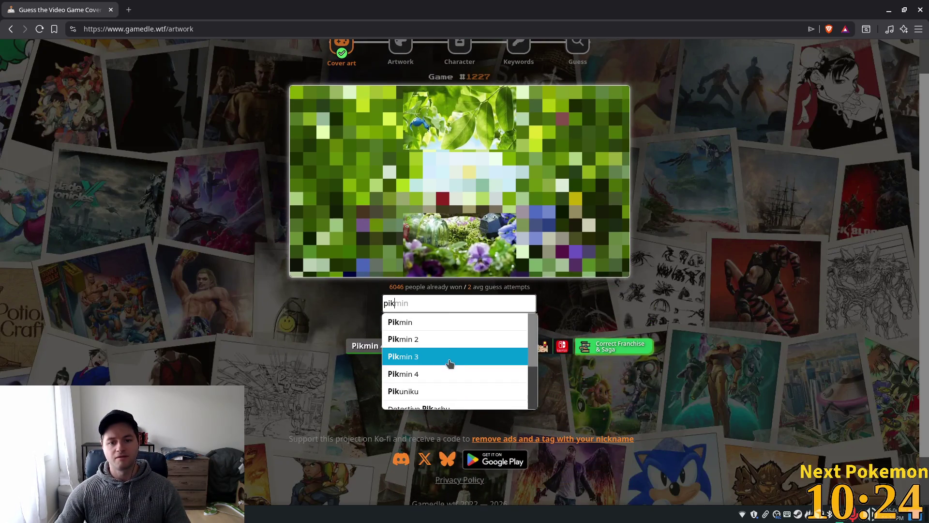
pyautogui.click(445, 359)
pyautogui.click(483, 323)
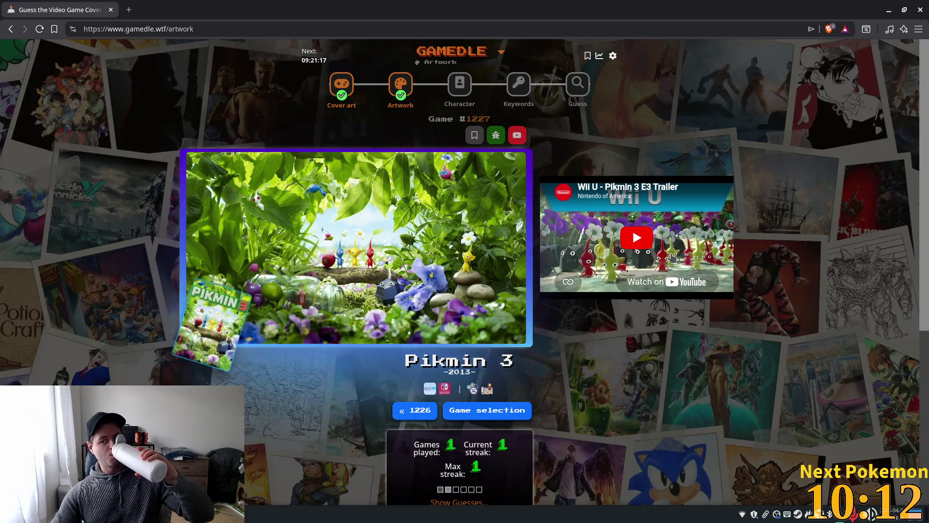
pyautogui.click(460, 84)
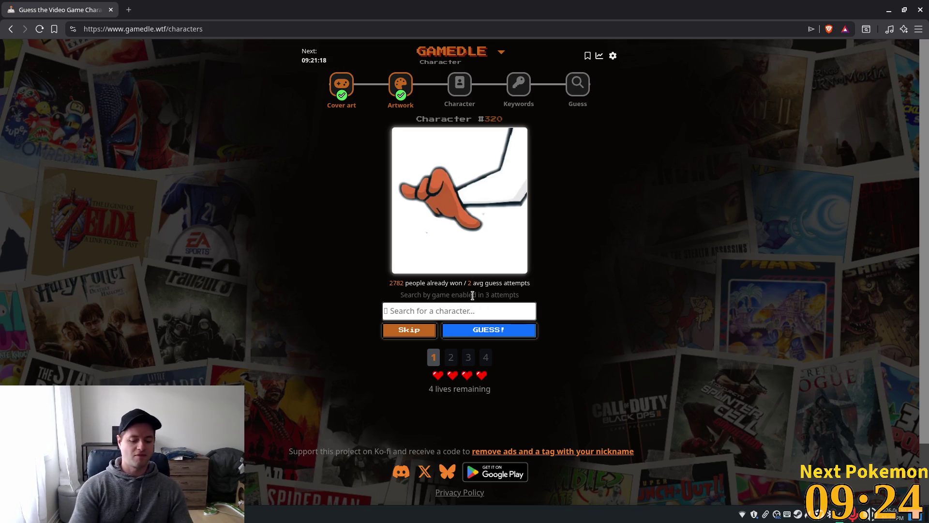
# Search the characters for 'spy' and submit Heckel / White Spy as the guess.
pyautogui.write('mankey')
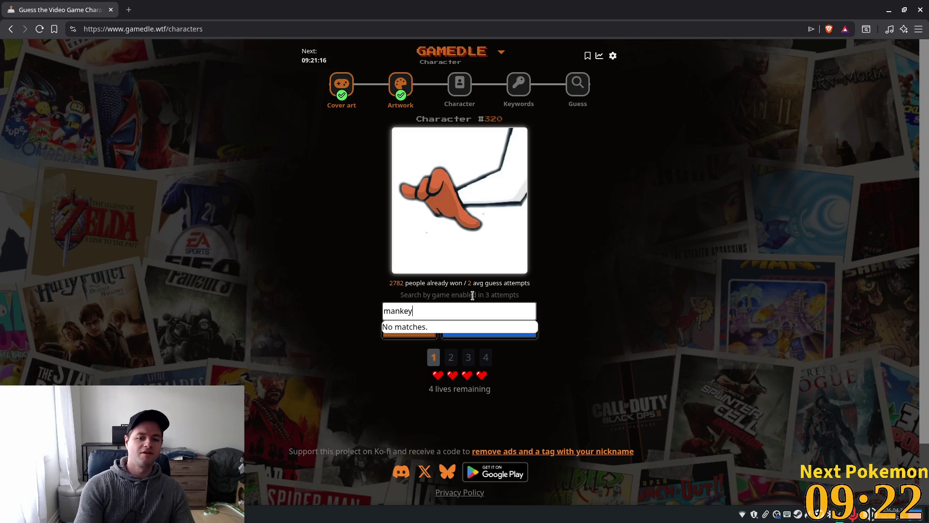
pyautogui.press('BackSpace')
pyautogui.press('BackSpace')
pyautogui.press('BackSpace')
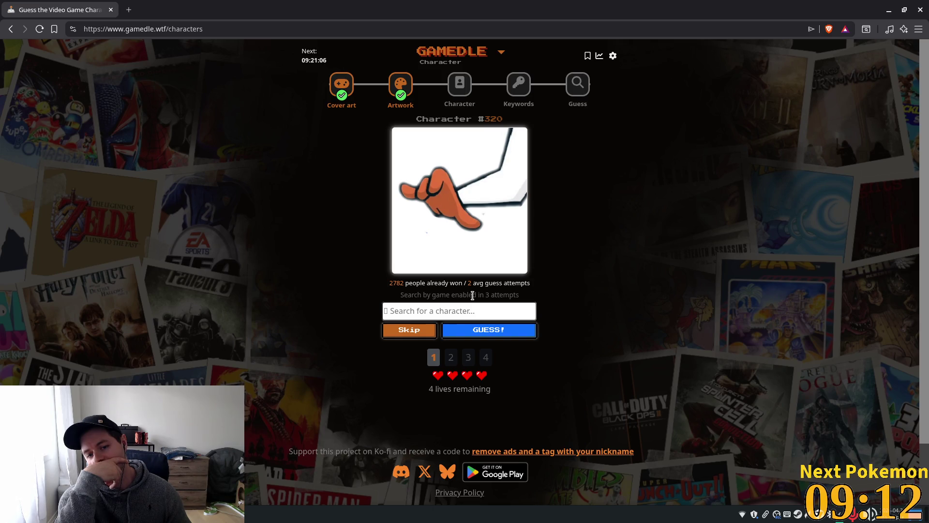
pyautogui.write('spy')
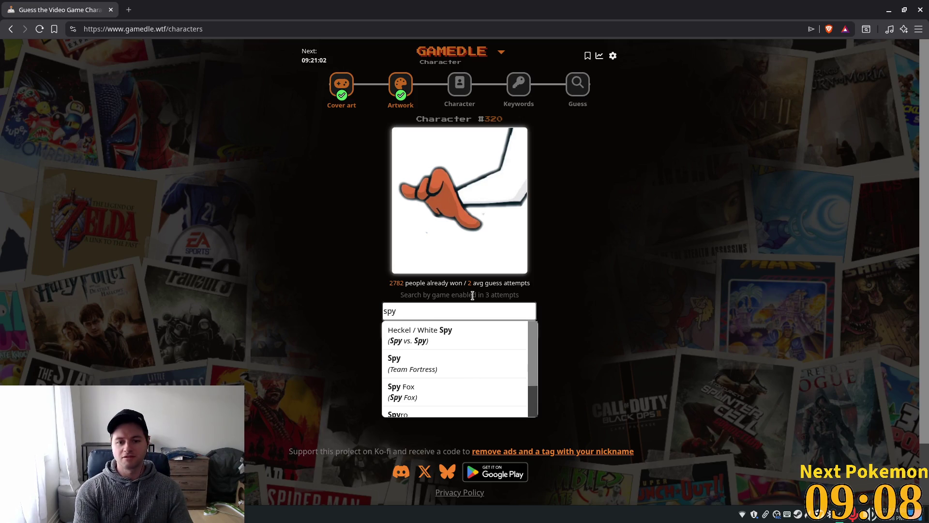
pyautogui.click(460, 342)
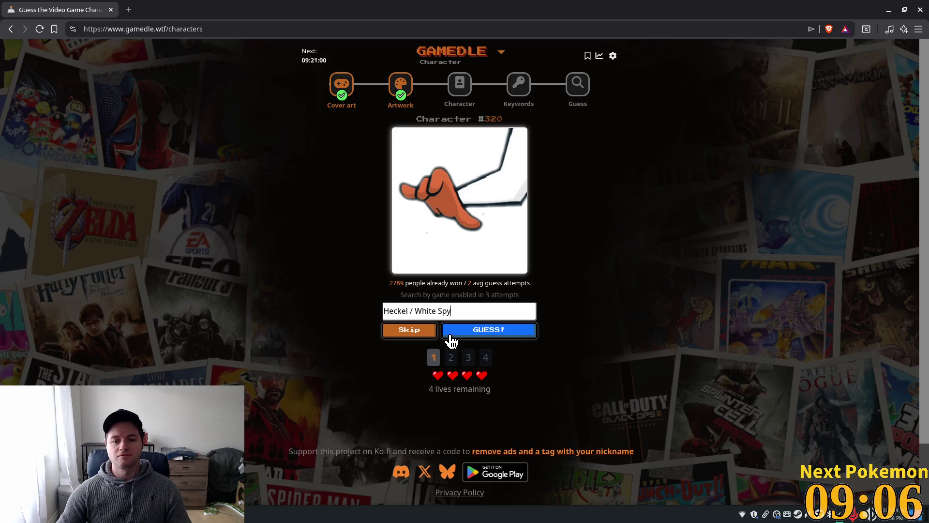
pyautogui.click(455, 336)
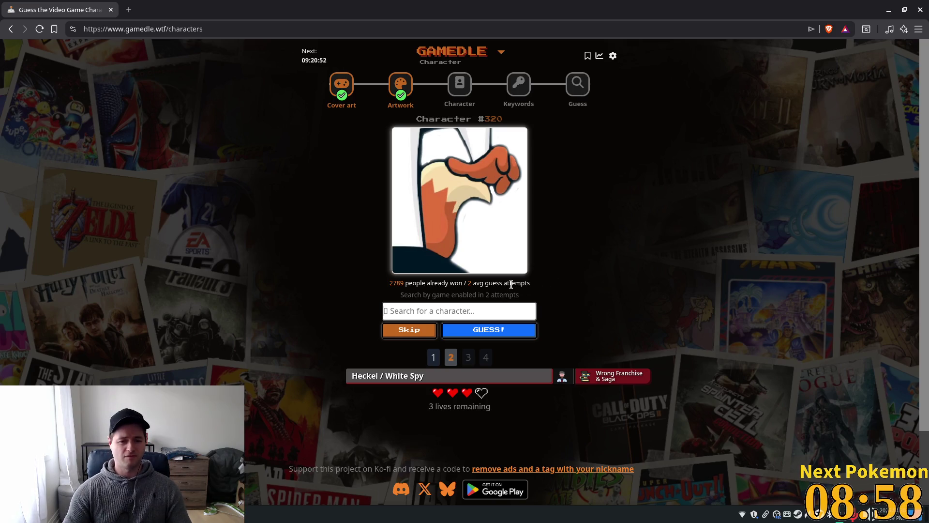
# Search 'fox', guess Spy Fox, and scroll to view the revealed artwork.
pyautogui.write('fox')
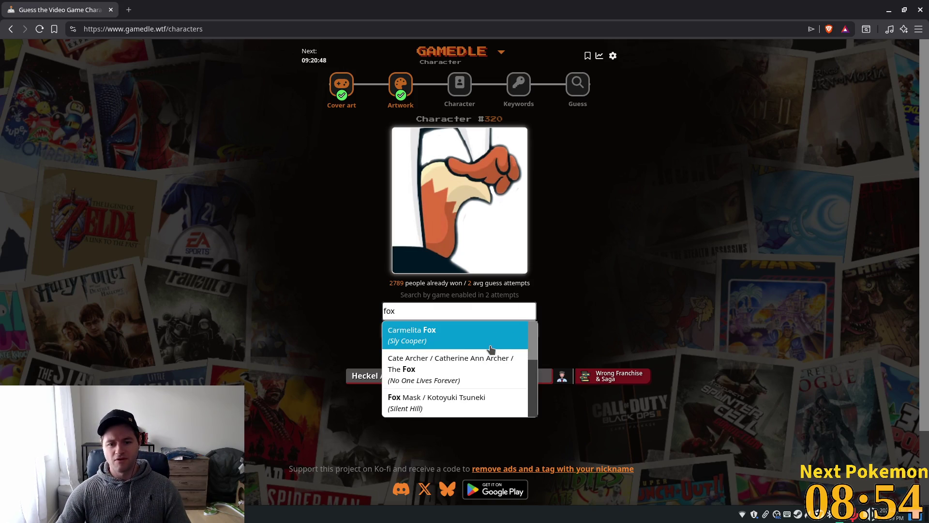
pyautogui.scroll(-3, 490, 353)
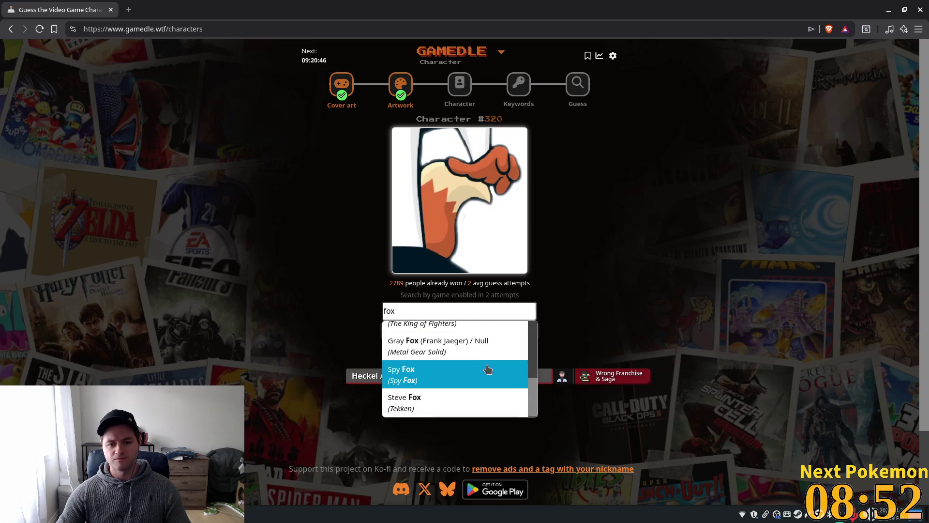
pyautogui.click(487, 370)
pyautogui.click(498, 334)
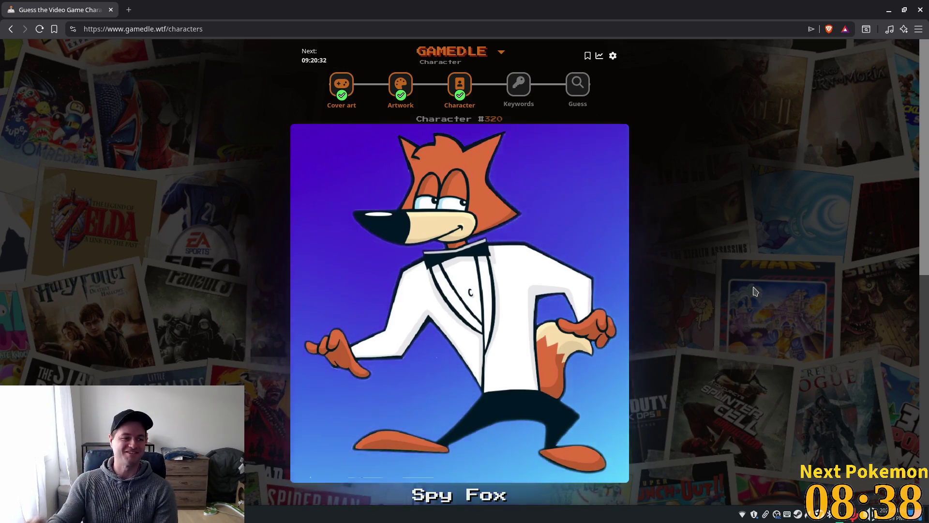
pyautogui.scroll(-1, 719, 212)
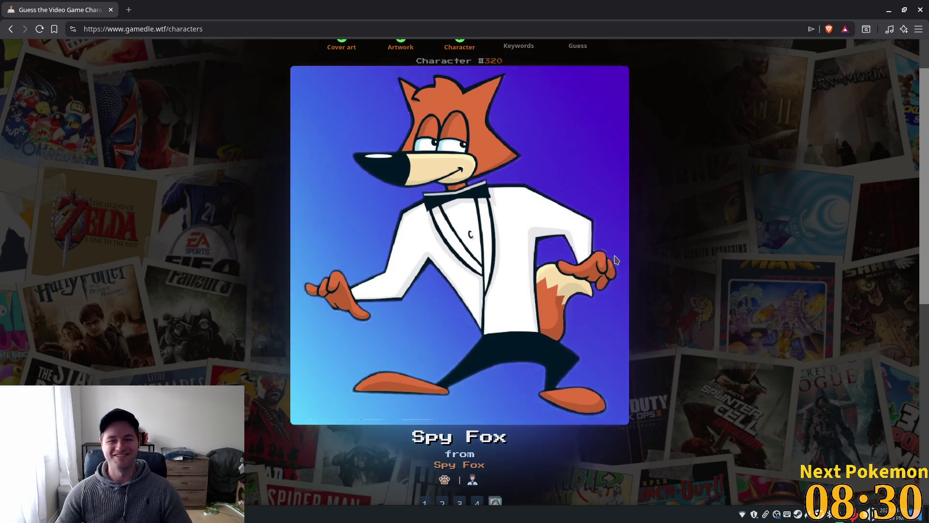
pyautogui.scroll(-3, 635, 287)
pyautogui.scroll(5, 649, 307)
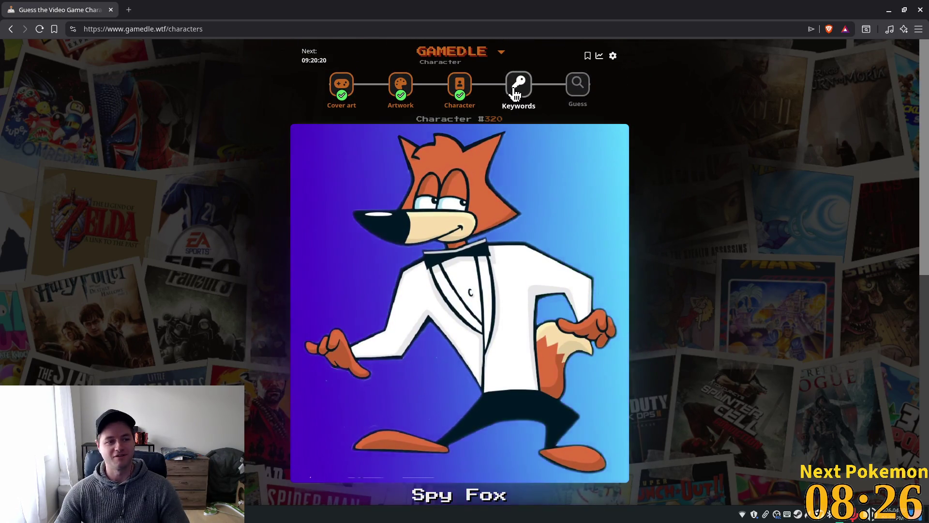
# On the Keywords puzzle, guess Mouse: P.I. For Hire from the 'mouse' search suggestions.
pyautogui.click(513, 87)
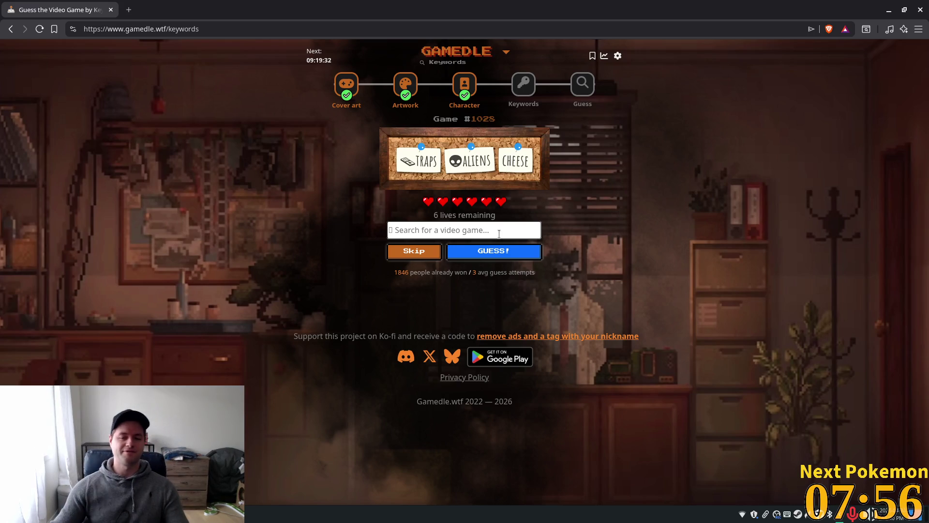
pyautogui.write('mous')
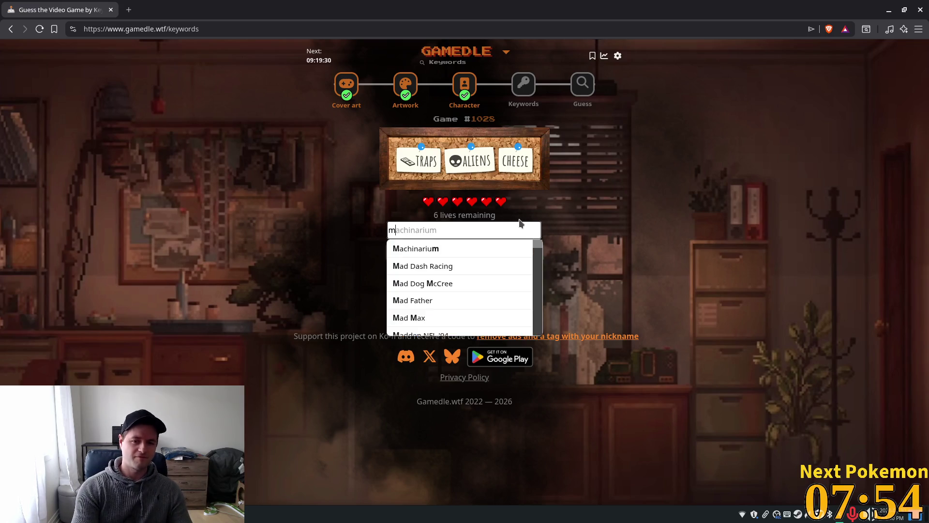
pyautogui.write('e')
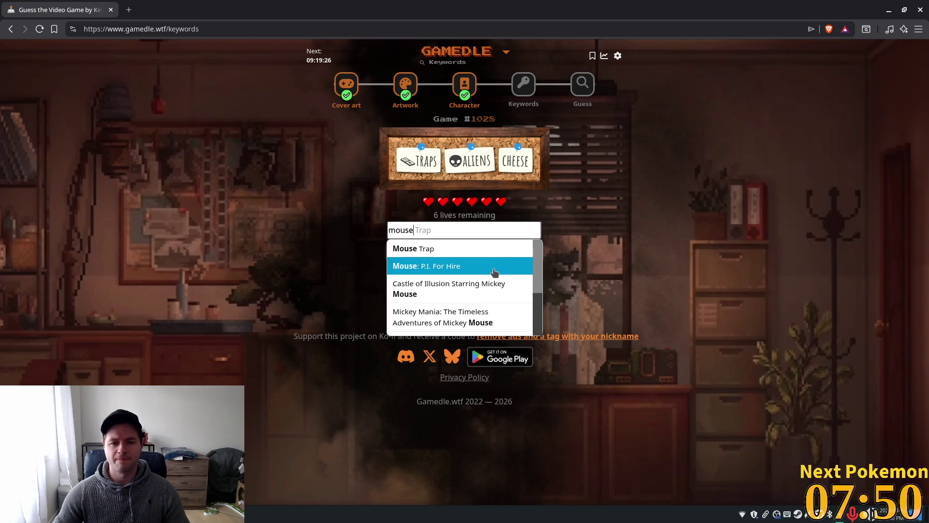
pyautogui.scroll(-2, 495, 273)
pyautogui.scroll(-1, 493, 283)
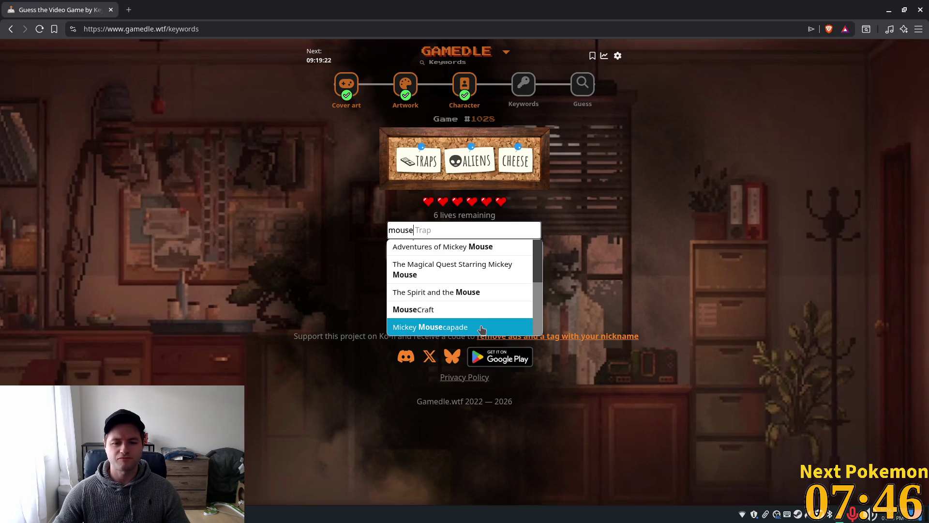
pyautogui.scroll(3, 479, 320)
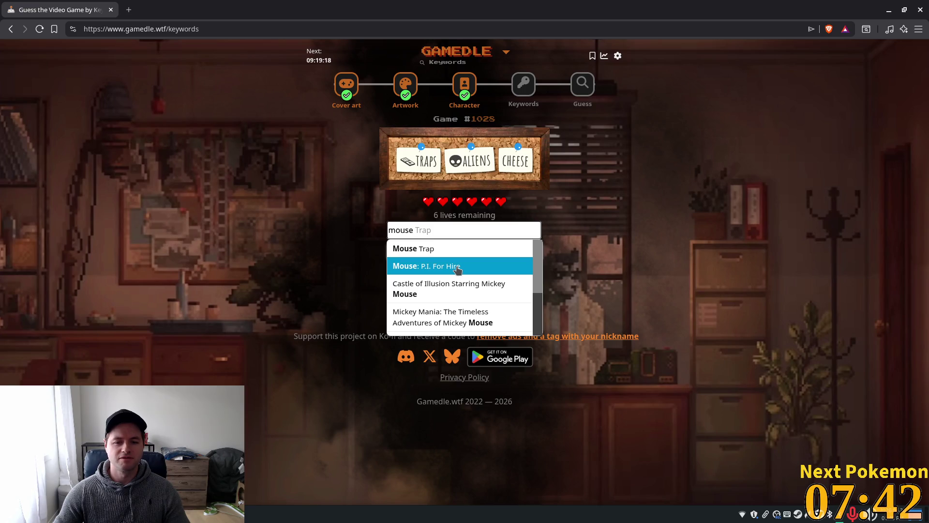
pyautogui.scroll(-2, 459, 269)
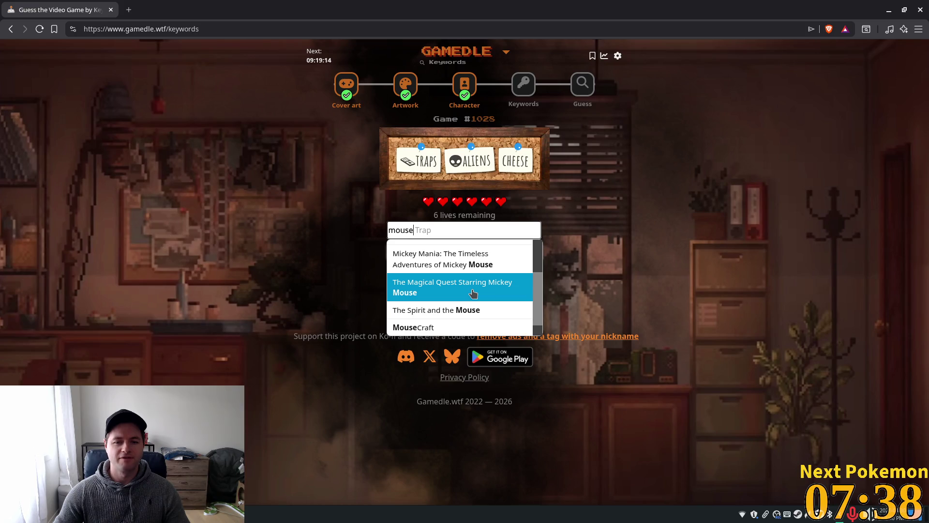
pyautogui.scroll(3, 460, 290)
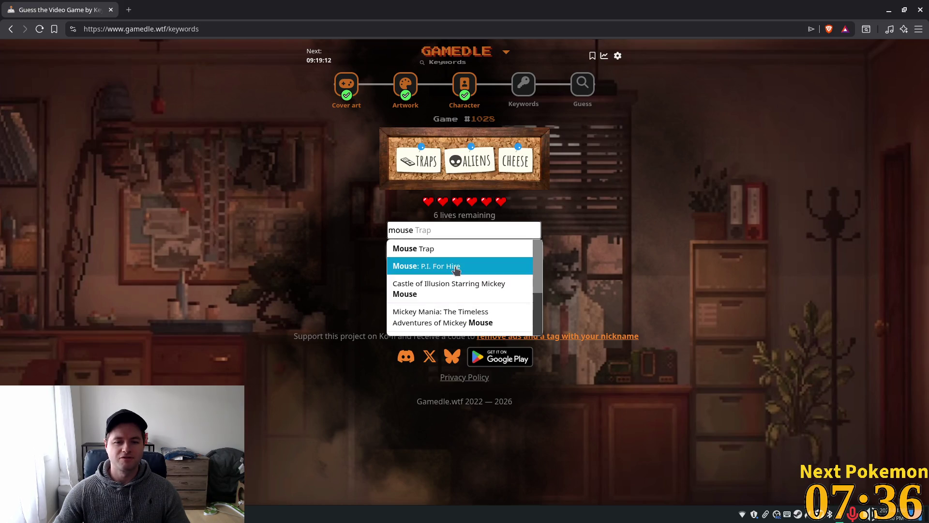
pyautogui.click(457, 270)
pyautogui.click(501, 253)
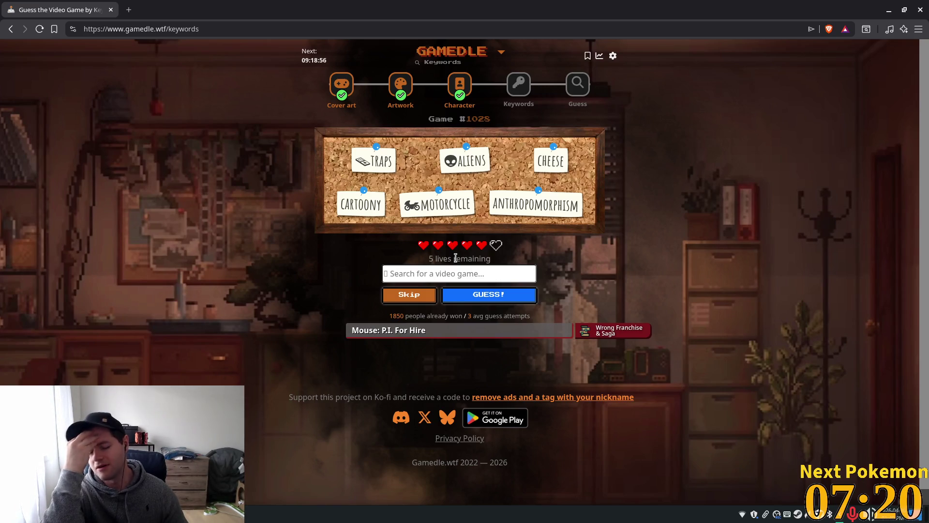
# Guess Biker Mice From Mars by searching 'biker' and submitting it.
pyautogui.write('bike')
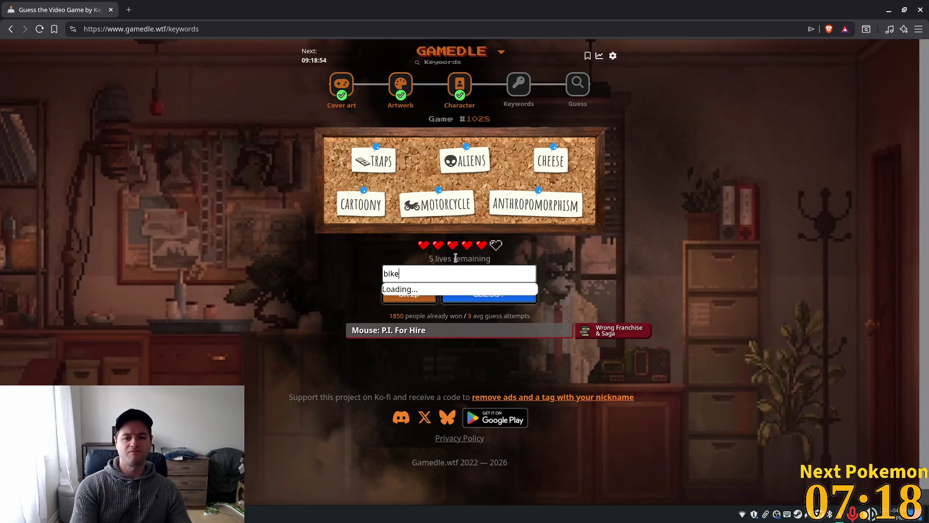
pyautogui.write('r')
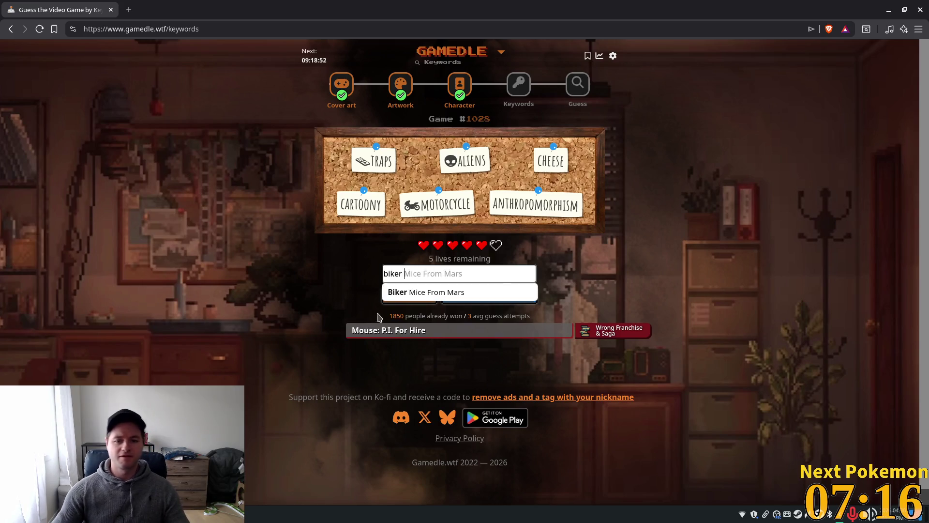
pyautogui.press('Return')
pyautogui.press('Return')
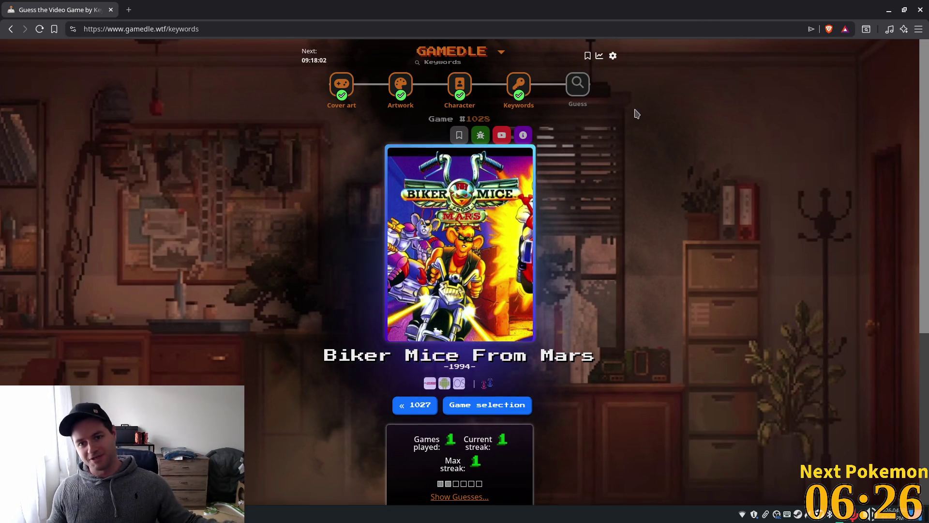
# Switch to the final Guess puzzle, game #1251, from the progress bar.
pyautogui.click(577, 83)
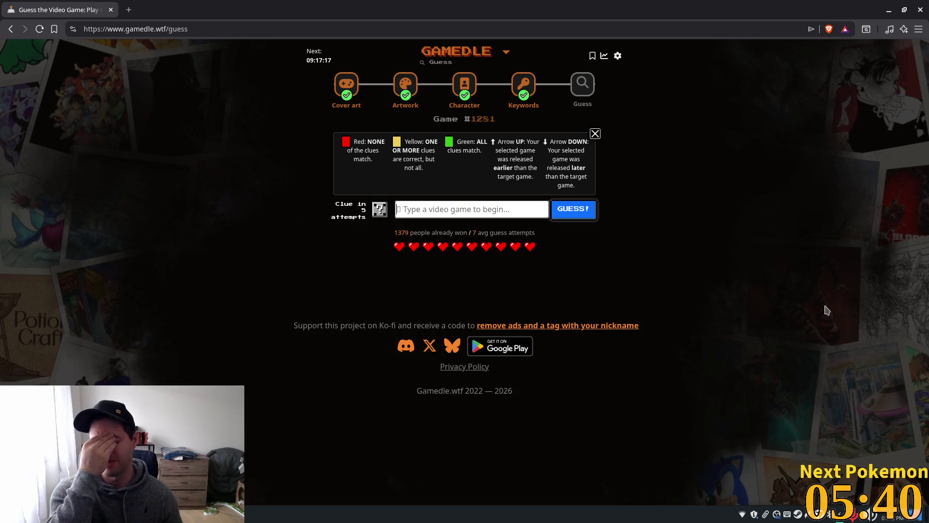
# Submit Glover as the first guess in the final puzzle.
pyautogui.write('Gl')
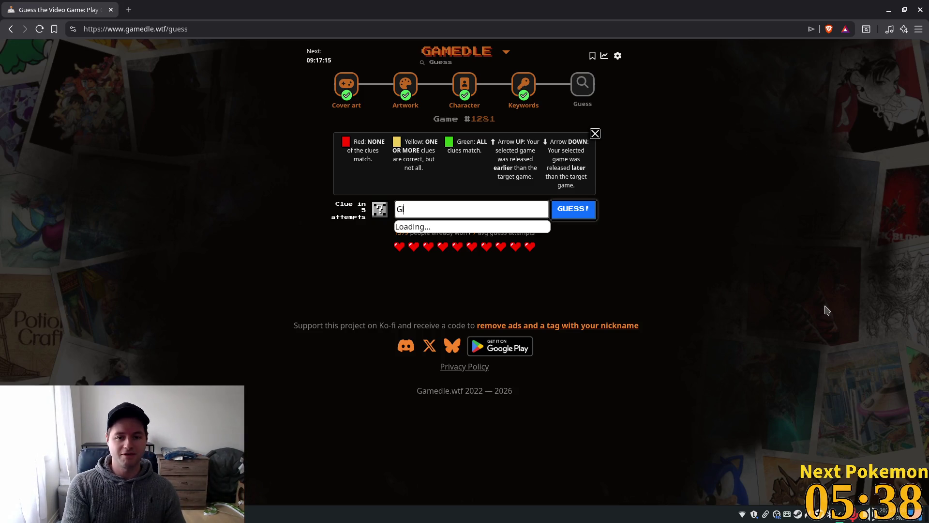
pyautogui.write('over')
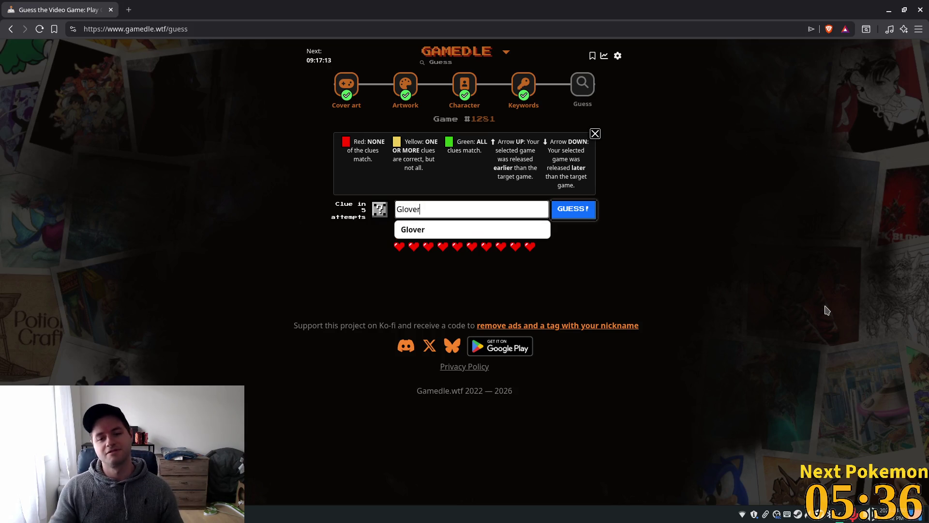
pyautogui.click(465, 229)
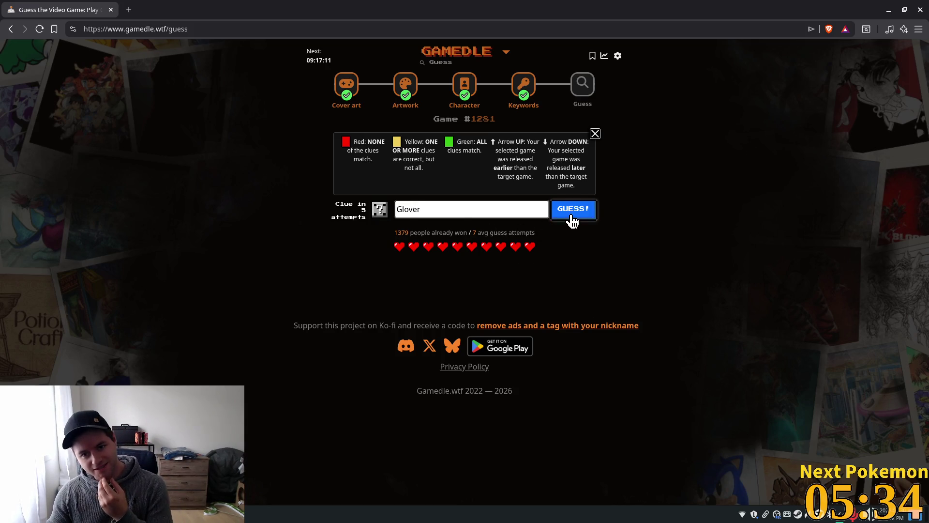
pyautogui.click(572, 209)
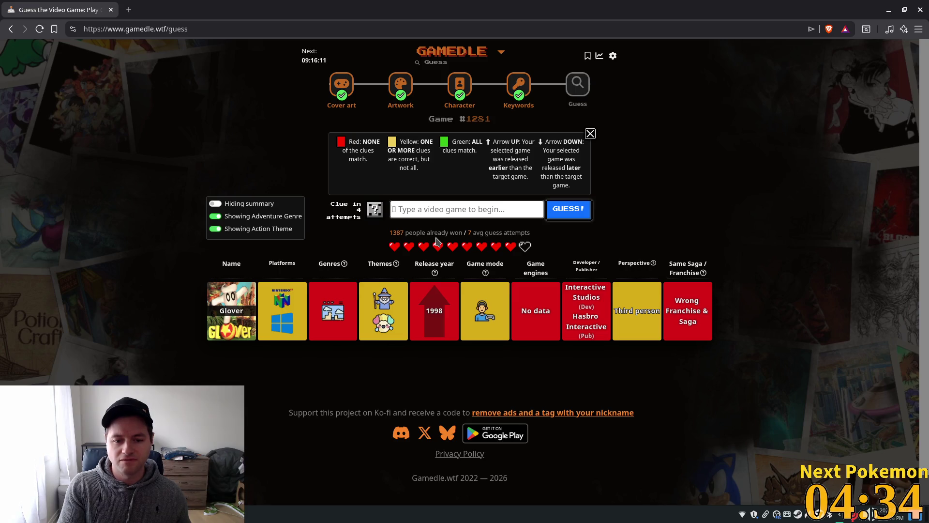
# Submit Minecraft as the second guess and compare its clue row with Glover's.
pyautogui.write('mine')
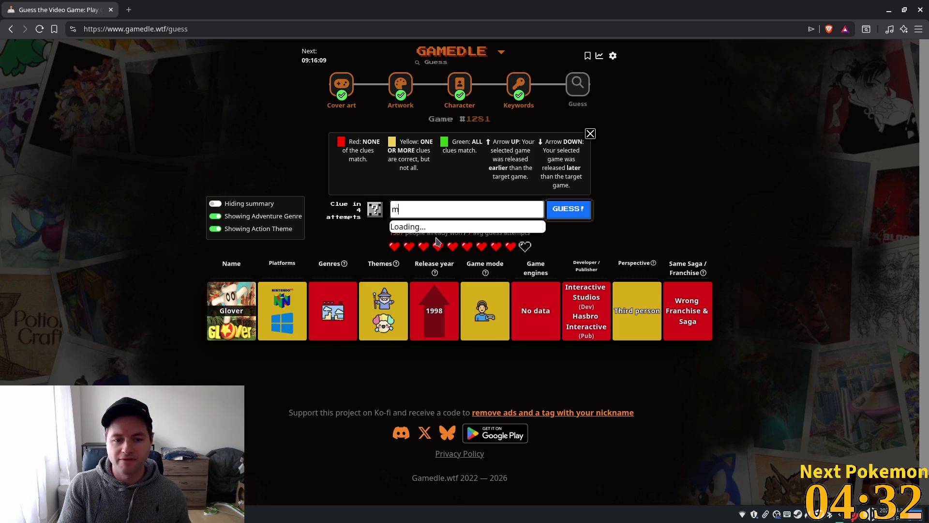
pyautogui.write('craft')
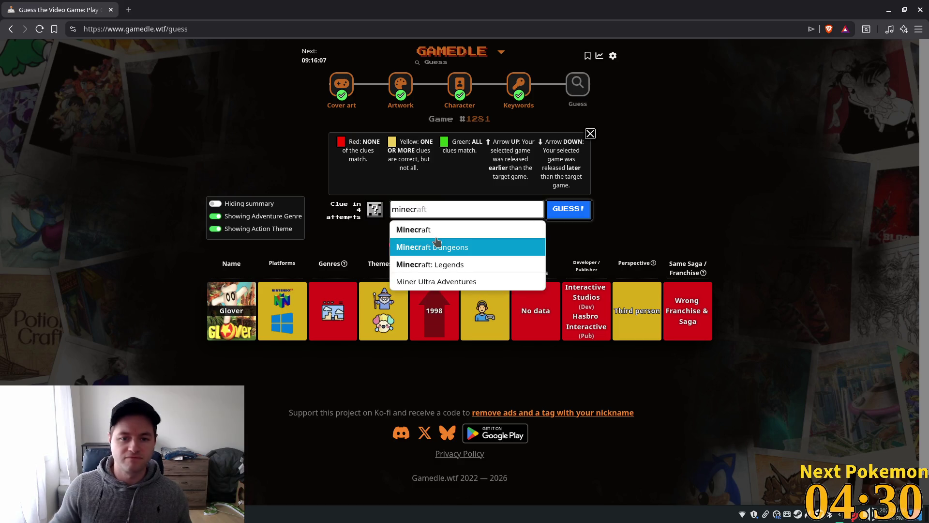
pyautogui.click(436, 229)
pyautogui.click(556, 216)
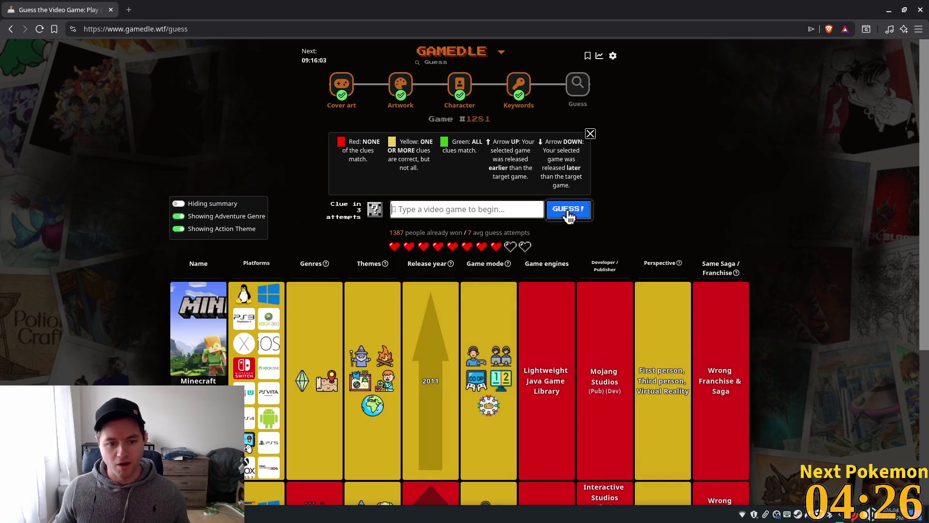
pyautogui.scroll(-2, 600, 211)
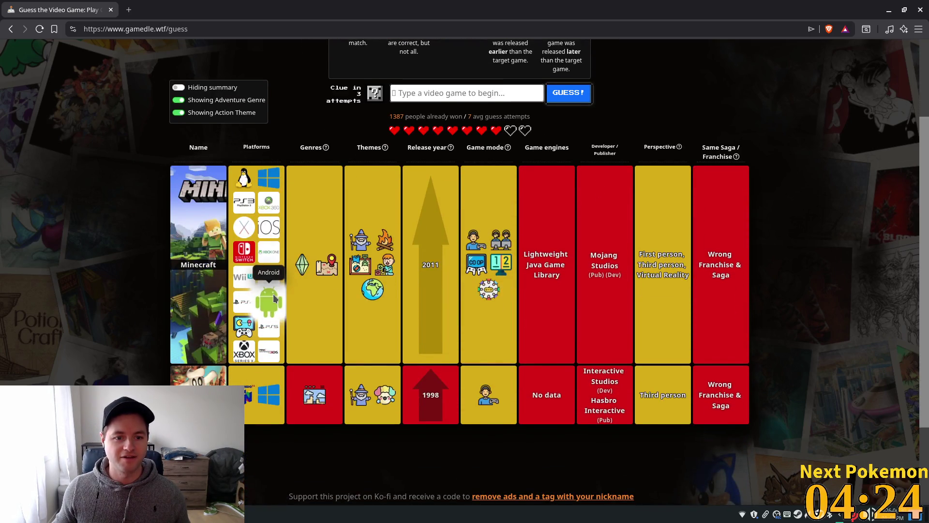
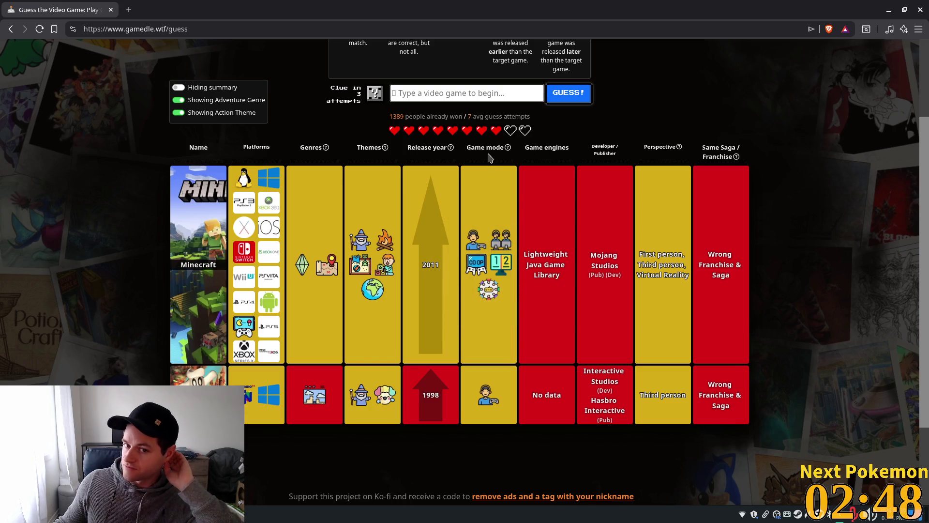
# Scroll up and down the guess board to review the earlier guess rows.
pyautogui.moveTo(506, 150)
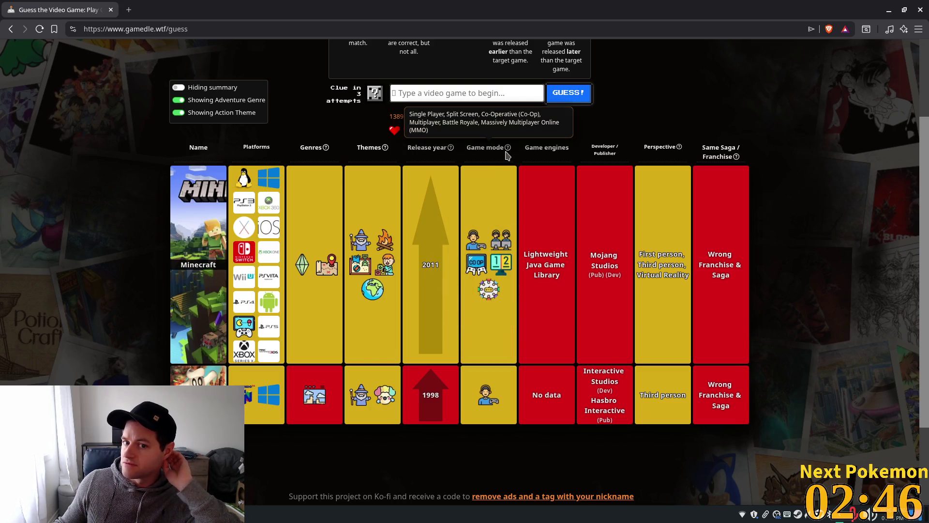
pyautogui.scroll(2, 426, 203)
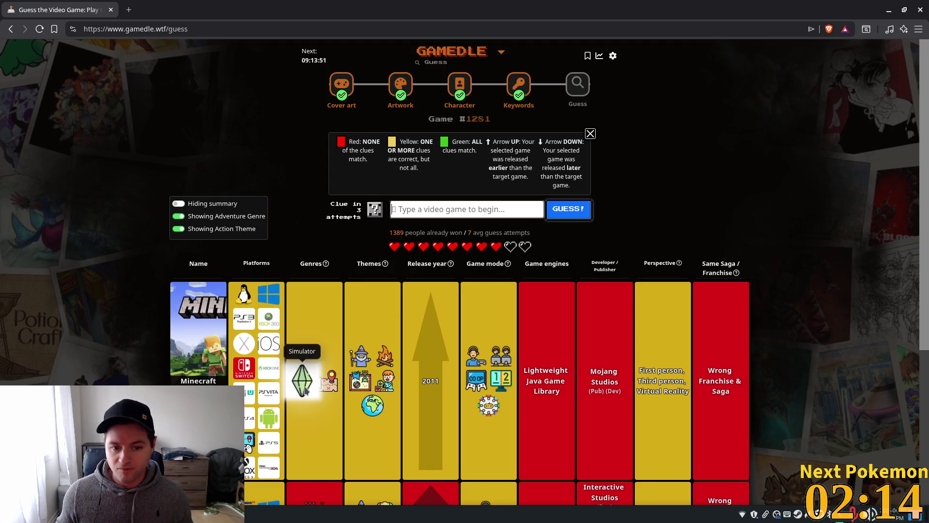
pyautogui.moveTo(337, 392)
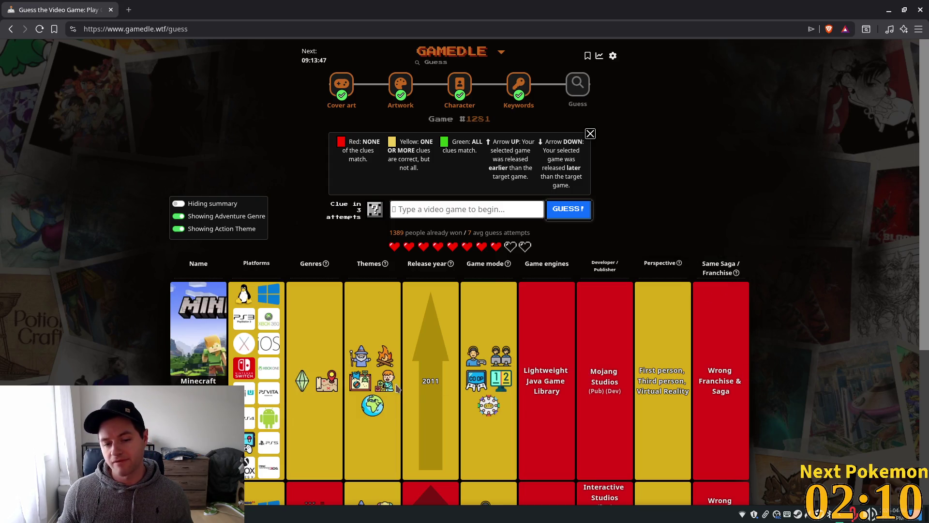
pyautogui.scroll(-3, 417, 383)
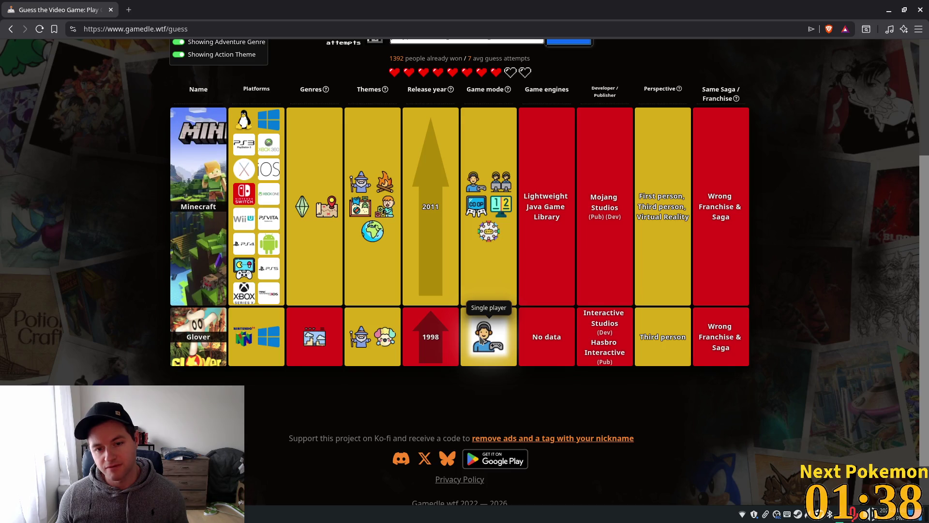
pyautogui.scroll(2, 480, 339)
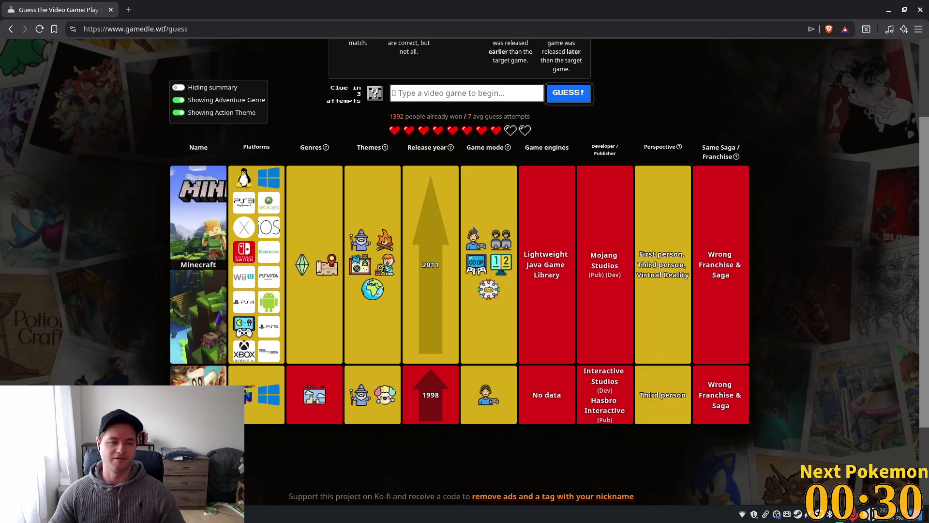
pyautogui.moveTo(477, 236)
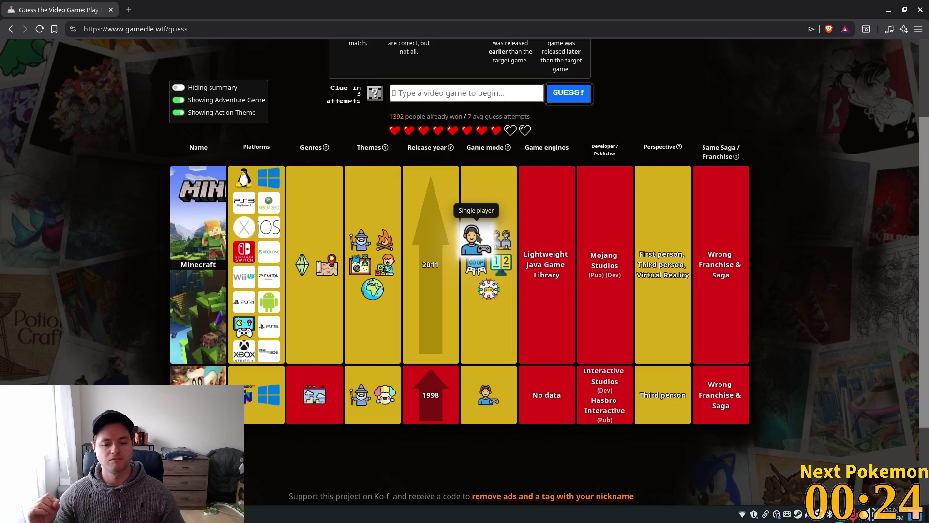
# Guess Bloodborne from the 'bloodbou' search, getting a green Game mode and 2015 release year.
pyautogui.write('blood')
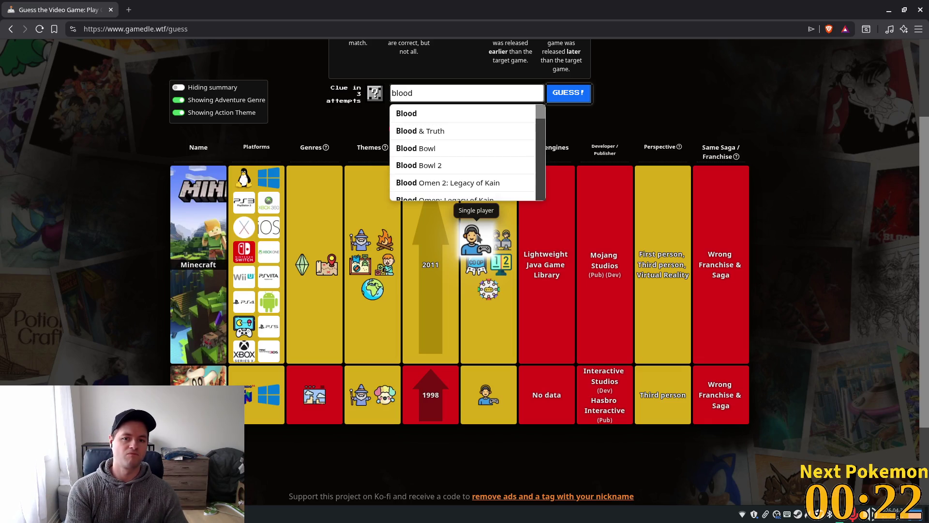
pyautogui.write('bou')
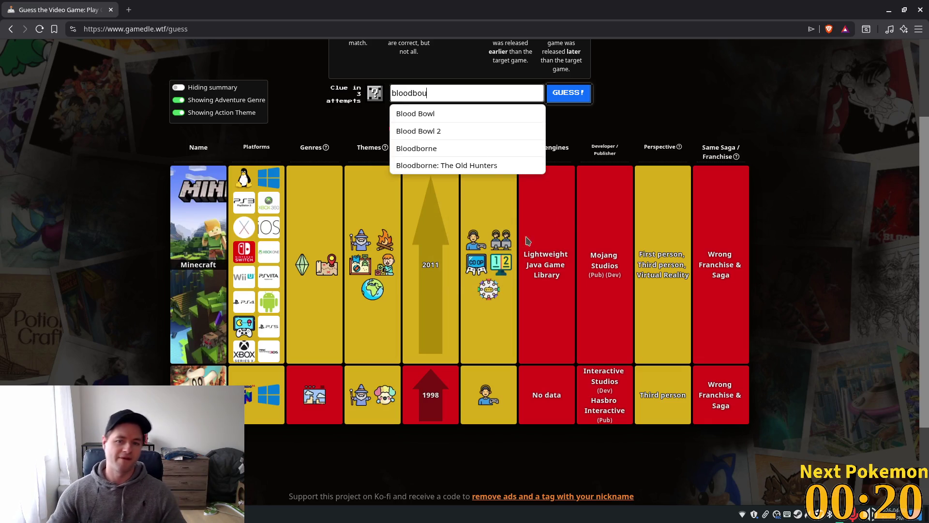
pyautogui.click(447, 149)
pyautogui.click(572, 98)
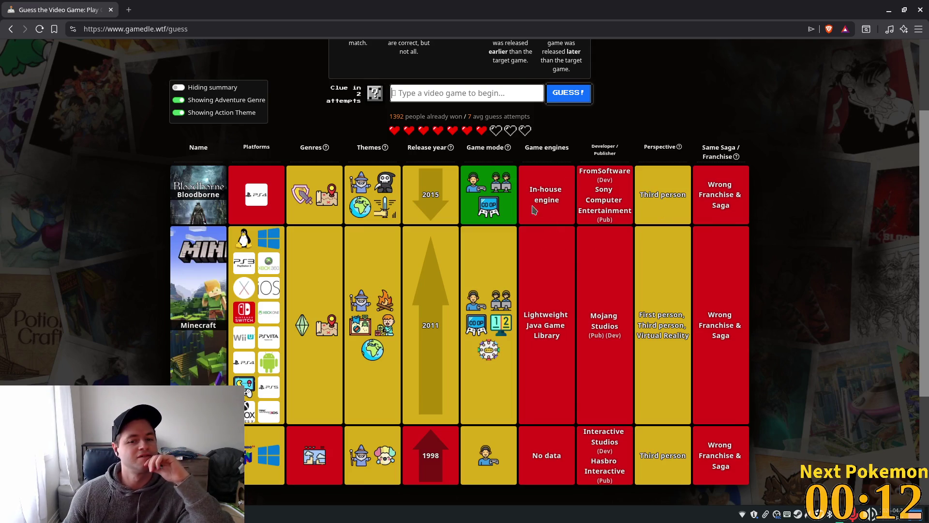
pyautogui.scroll(3, 532, 192)
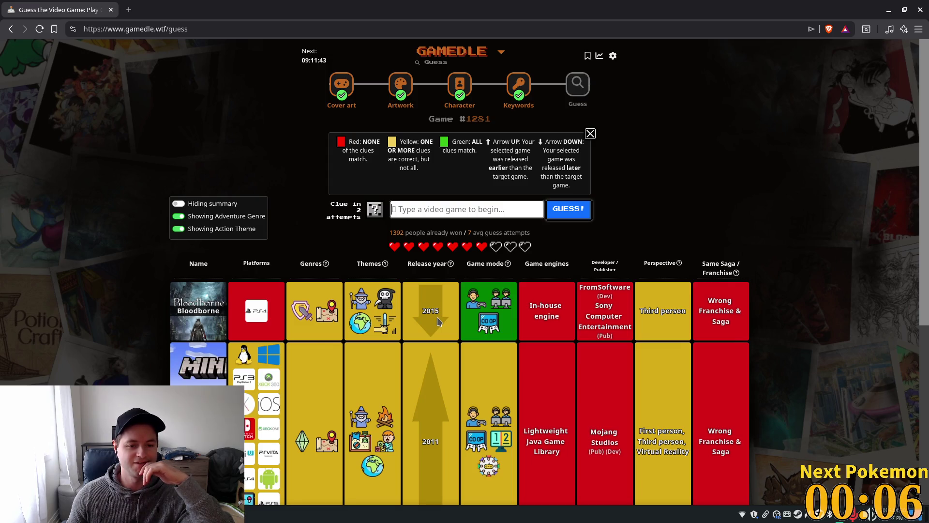
pyautogui.moveTo(300, 316)
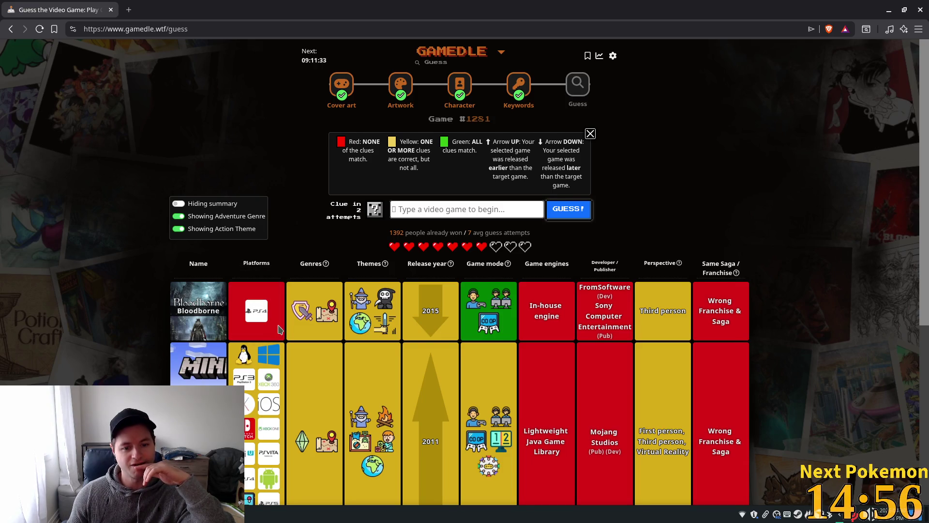
pyautogui.scroll(-5, 264, 325)
pyautogui.scroll(5, 267, 277)
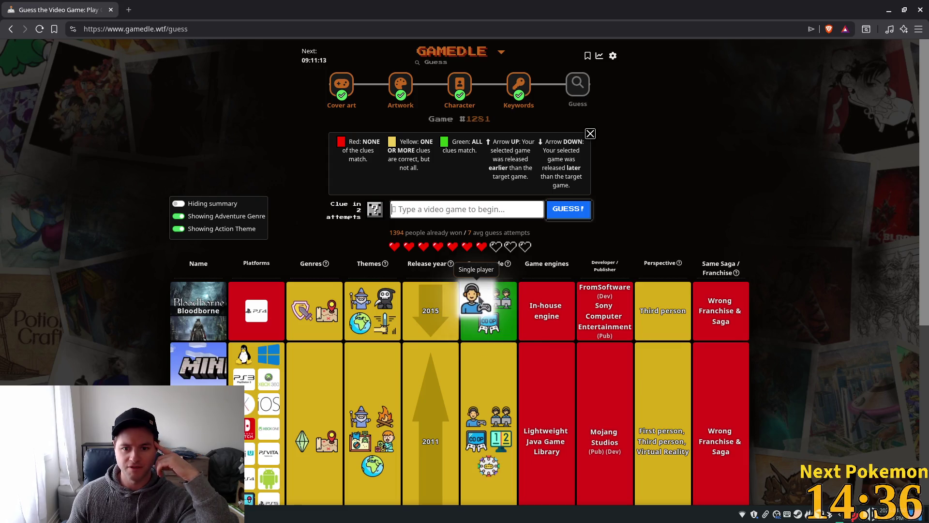
pyautogui.moveTo(501, 300)
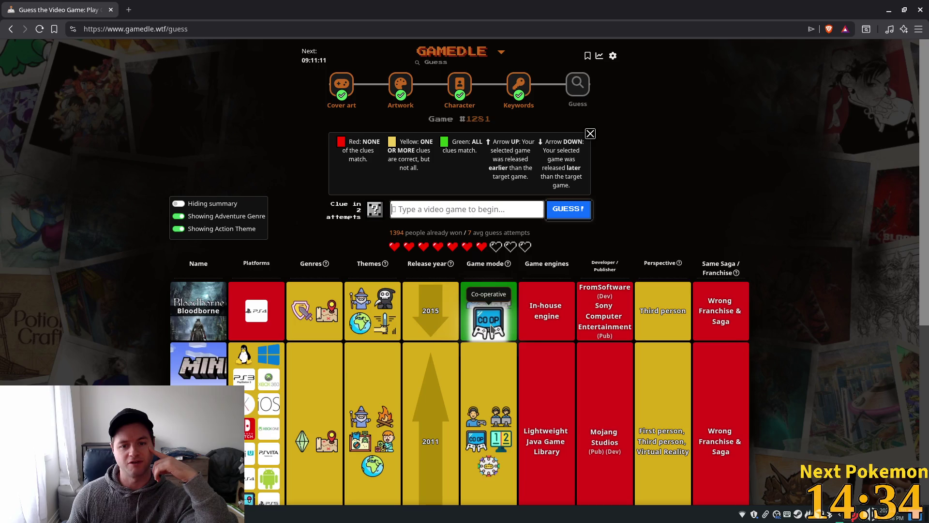
pyautogui.moveTo(493, 320)
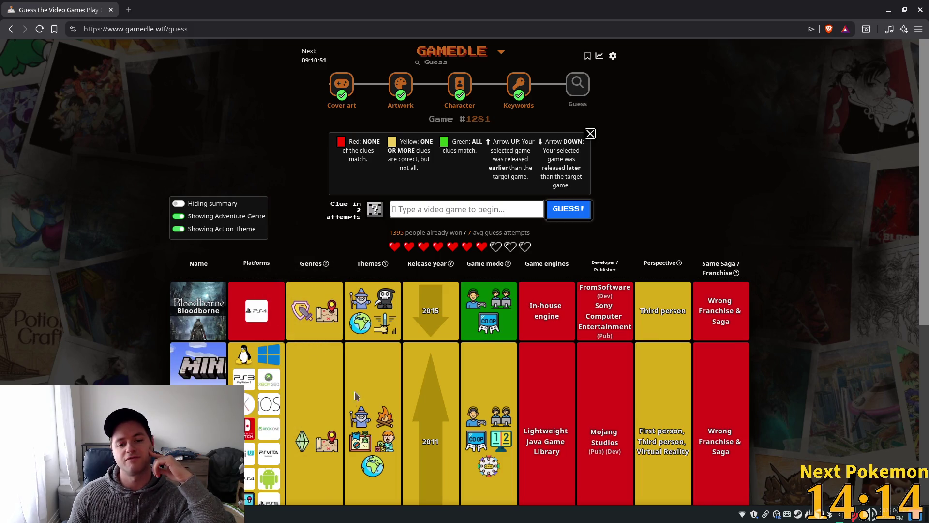
pyautogui.moveTo(358, 301)
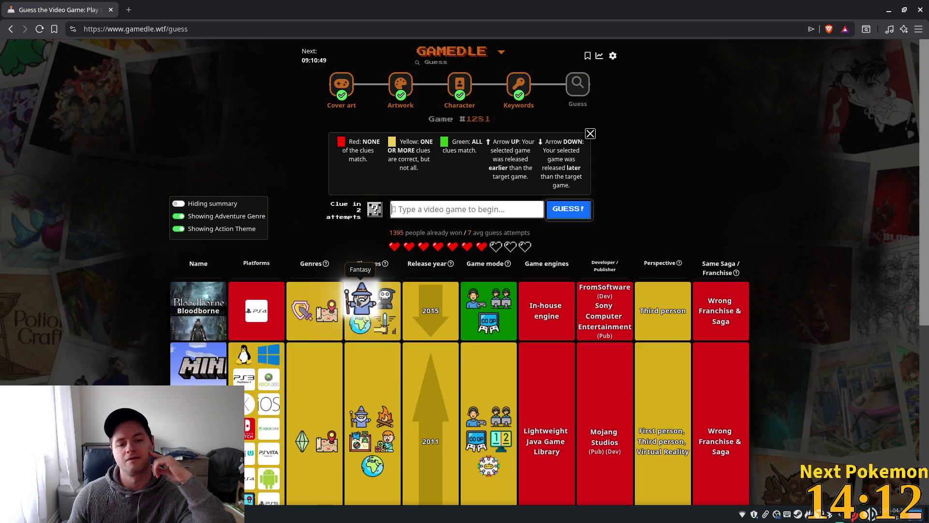
pyautogui.scroll(-5, 337, 335)
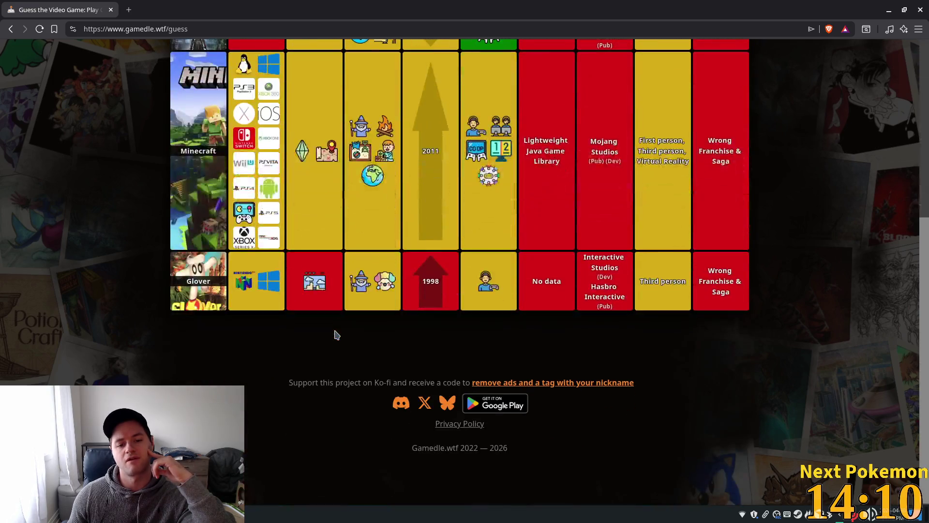
pyautogui.scroll(5, 336, 334)
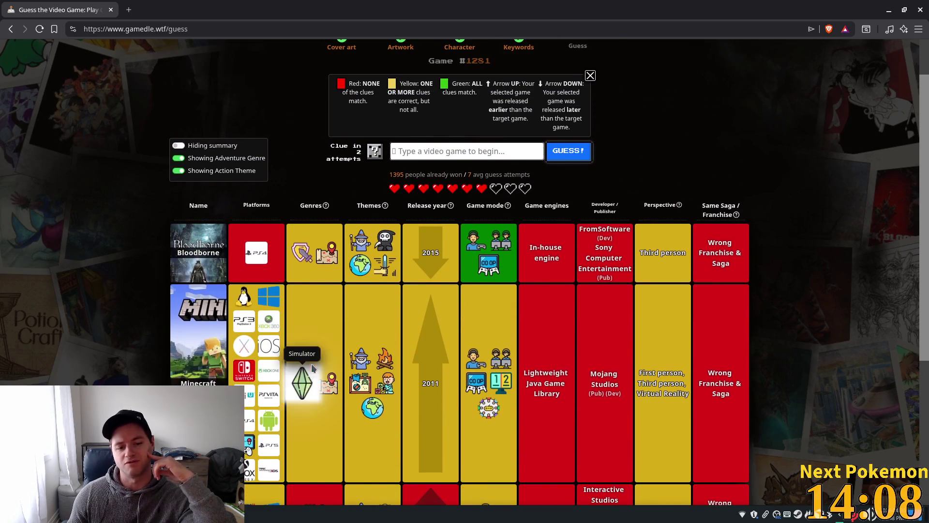
pyautogui.scroll(-5, 268, 360)
pyautogui.scroll(6, 268, 361)
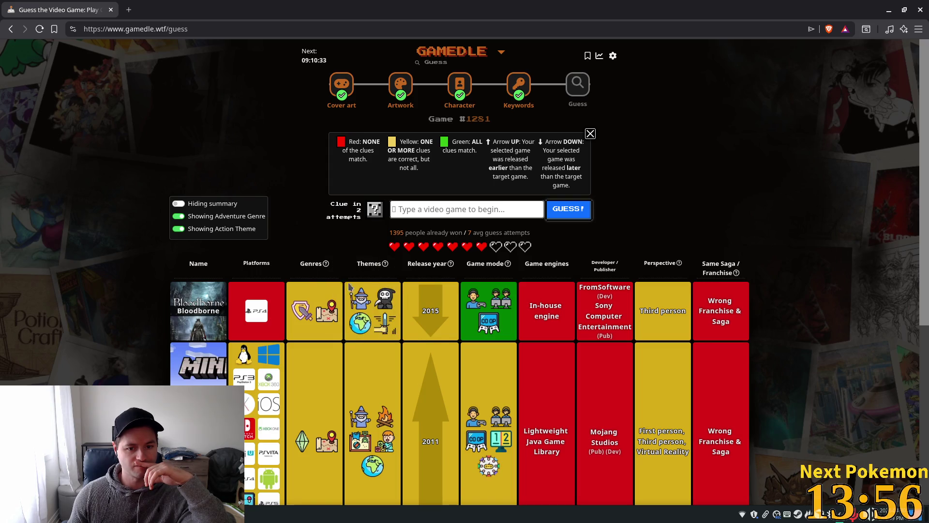
pyautogui.scroll(-1, 365, 300)
pyautogui.scroll(-5, 365, 300)
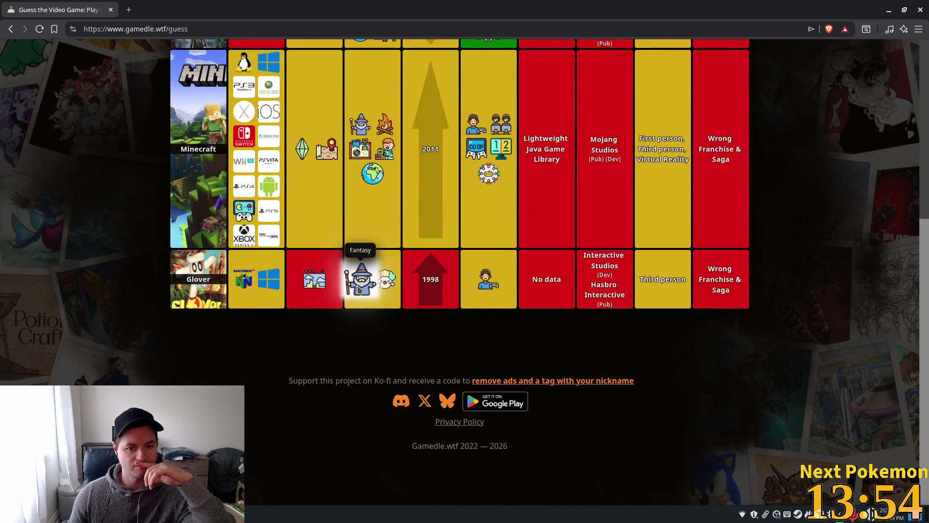
pyautogui.scroll(6, 366, 295)
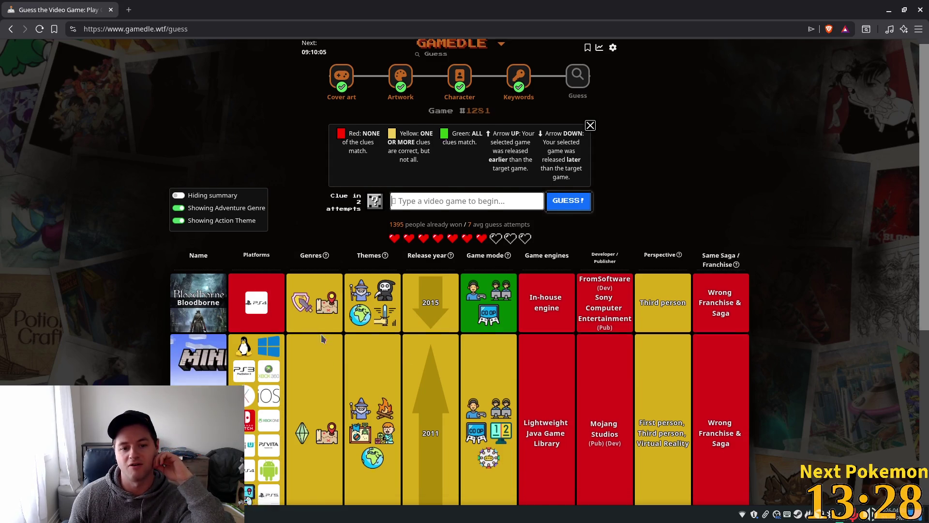
pyautogui.scroll(-3, 333, 275)
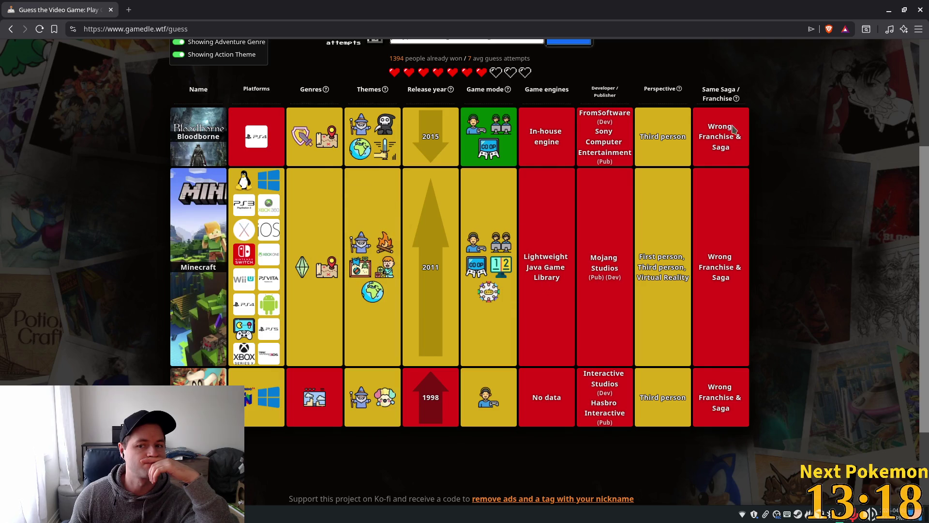
pyautogui.moveTo(677, 92)
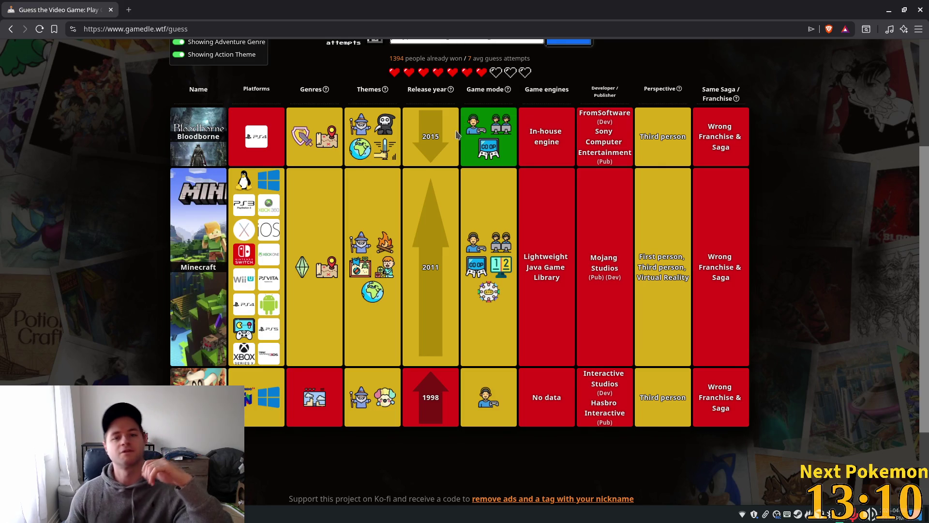
pyautogui.scroll(2, 430, 150)
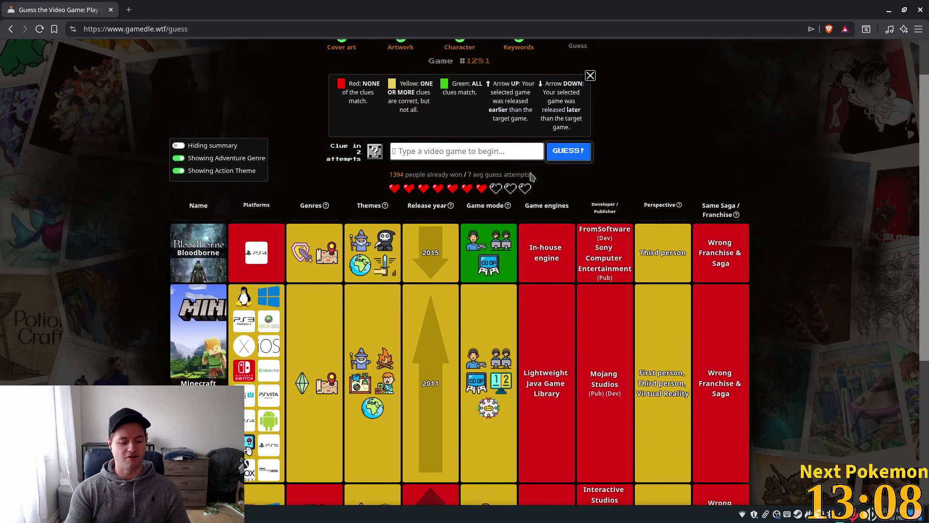
pyautogui.write('skyrim')
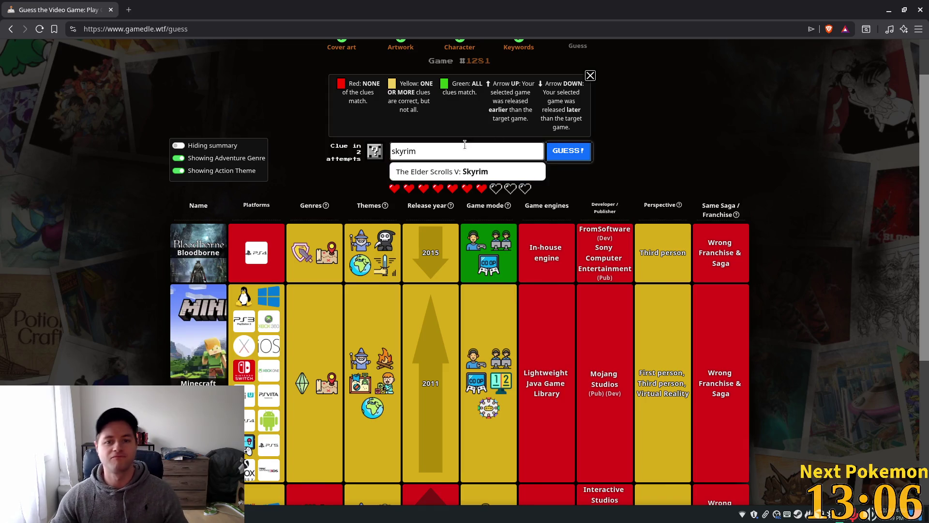
pyautogui.click(462, 171)
pyautogui.click(567, 152)
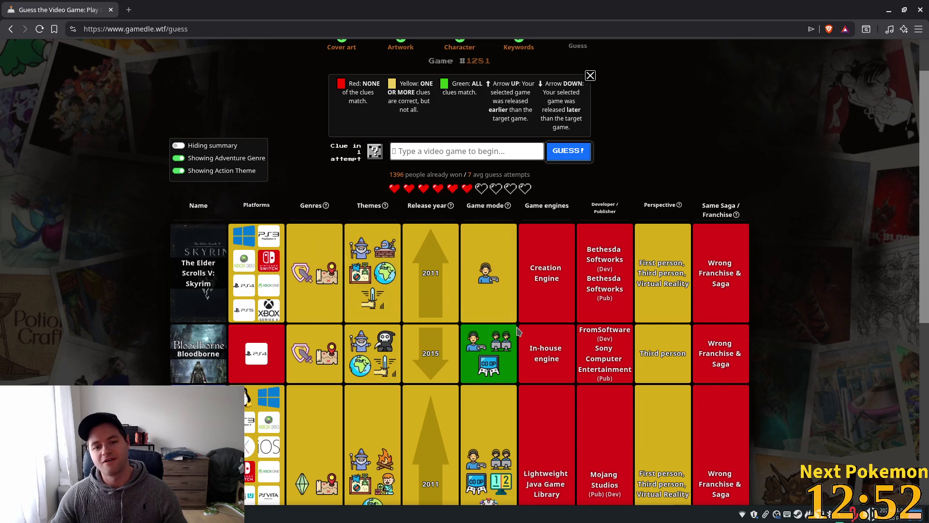
pyautogui.scroll(1, 676, 305)
pyautogui.scroll(-2, 672, 305)
pyautogui.scroll(-2, 670, 303)
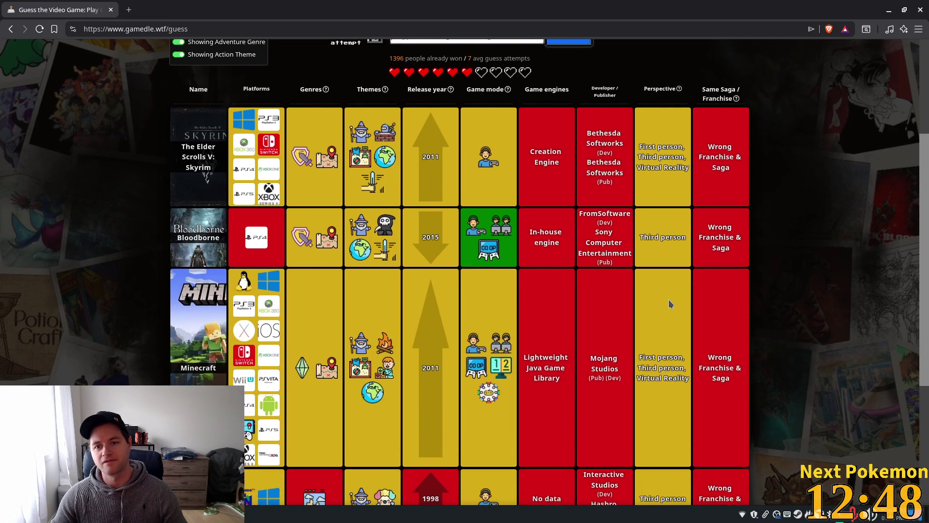
pyautogui.scroll(-1, 563, 280)
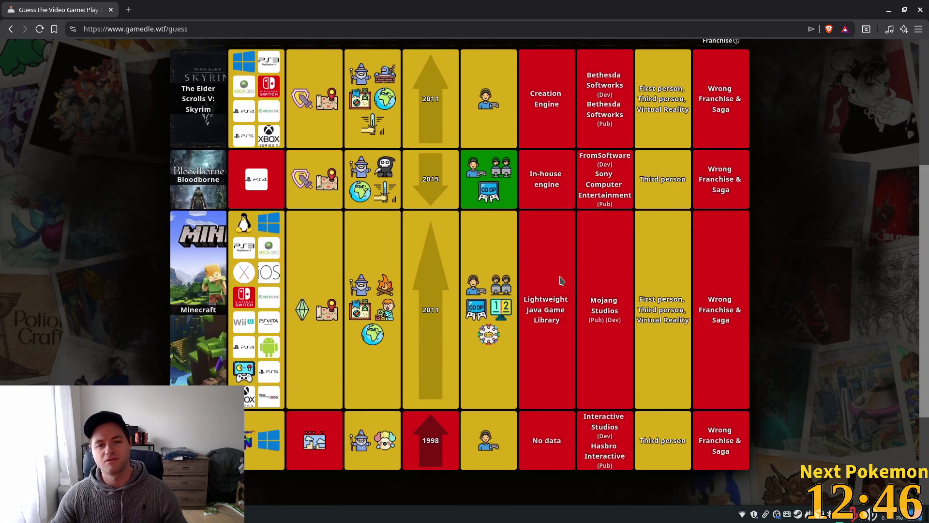
pyautogui.scroll(3, 532, 272)
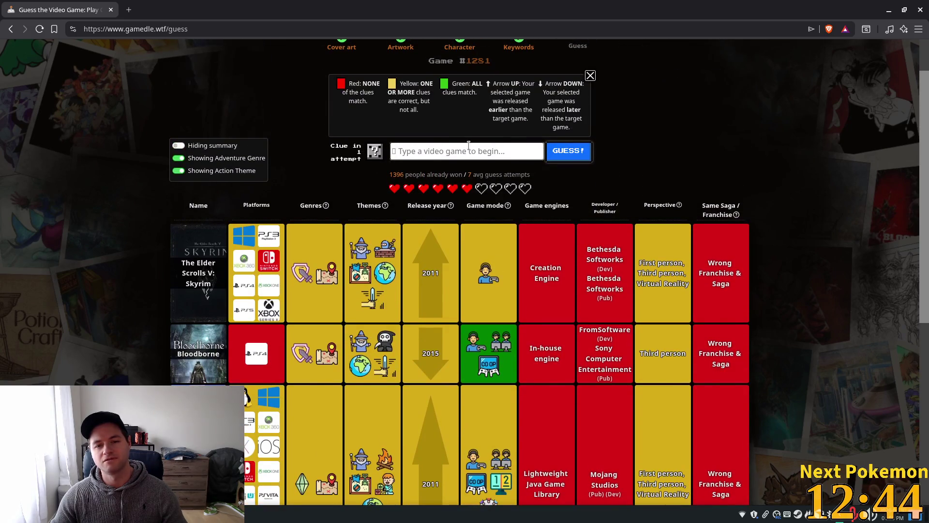
pyautogui.moveTo(679, 206)
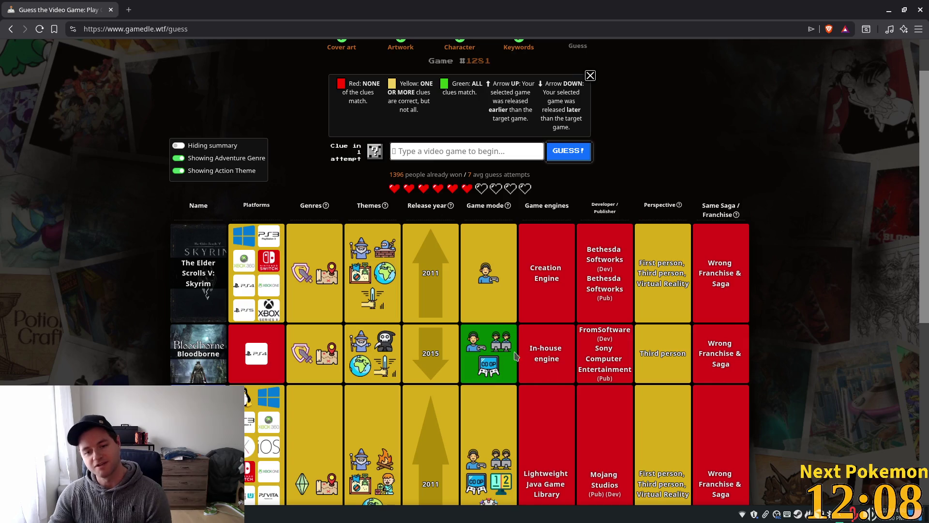
pyautogui.moveTo(501, 346)
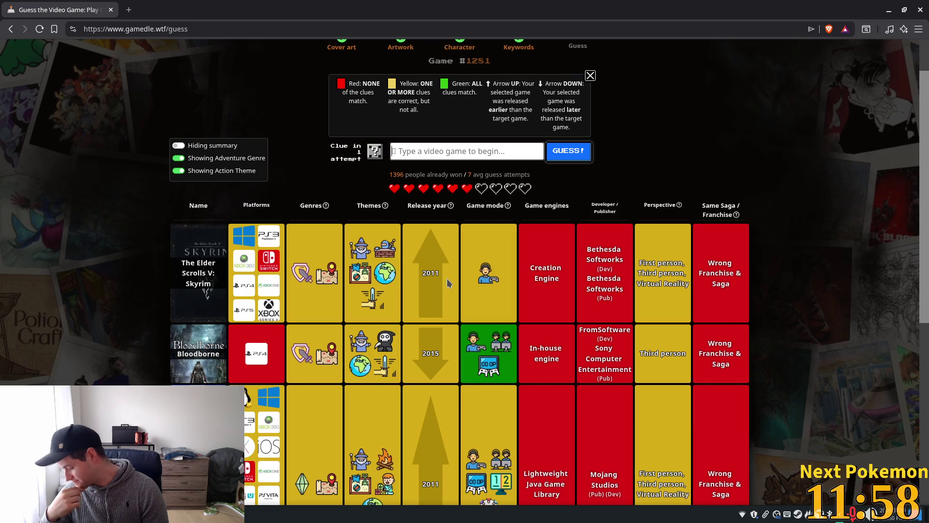
pyautogui.moveTo(468, 346)
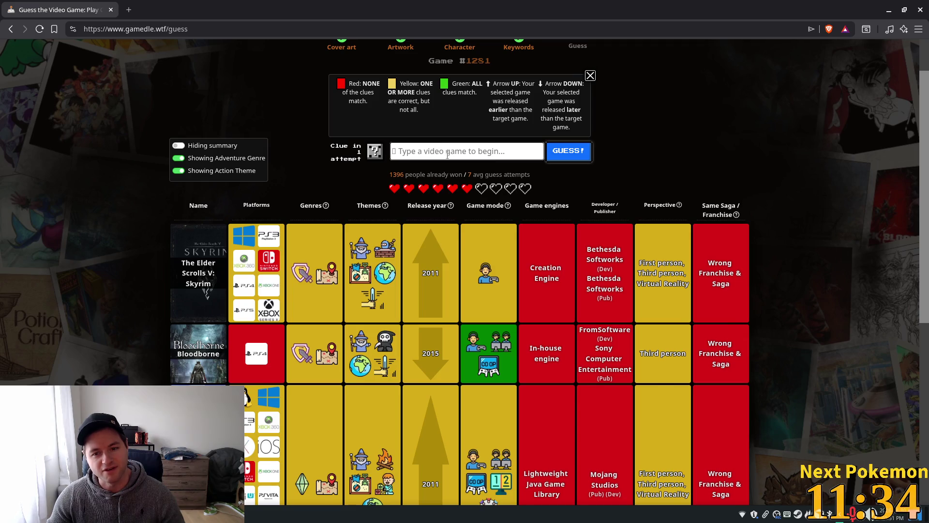
# Guess Diablo III from the 'diablo' search, matching game mode and pointing the release after 2012.
pyautogui.write('diablo')
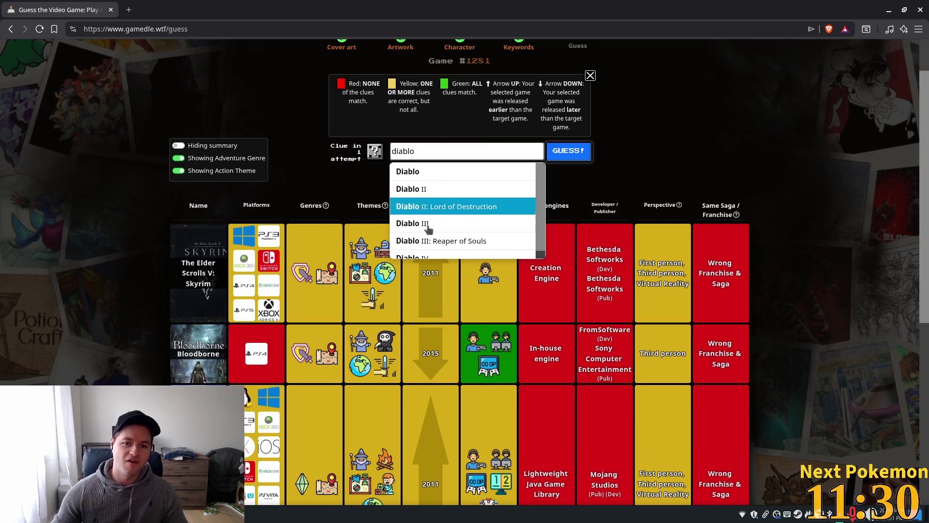
pyautogui.click(428, 224)
pyautogui.click(563, 154)
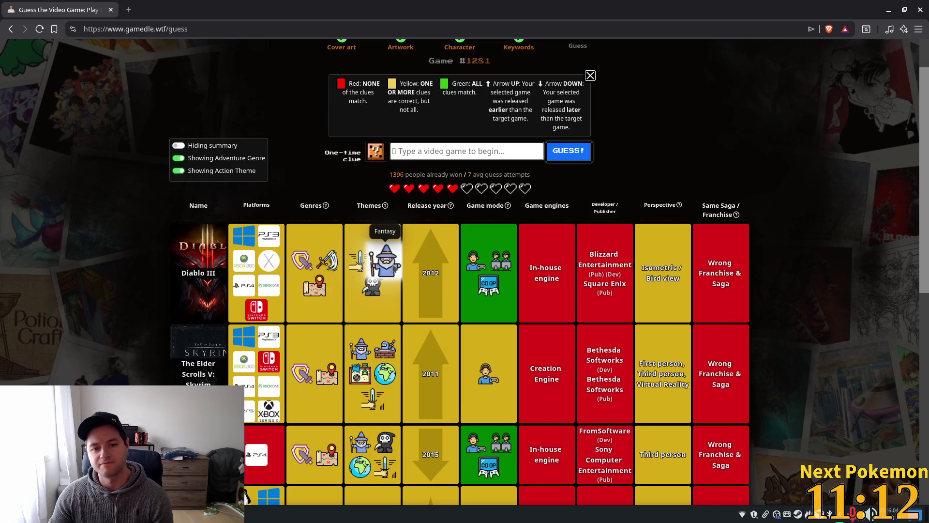
pyautogui.scroll(-5, 370, 325)
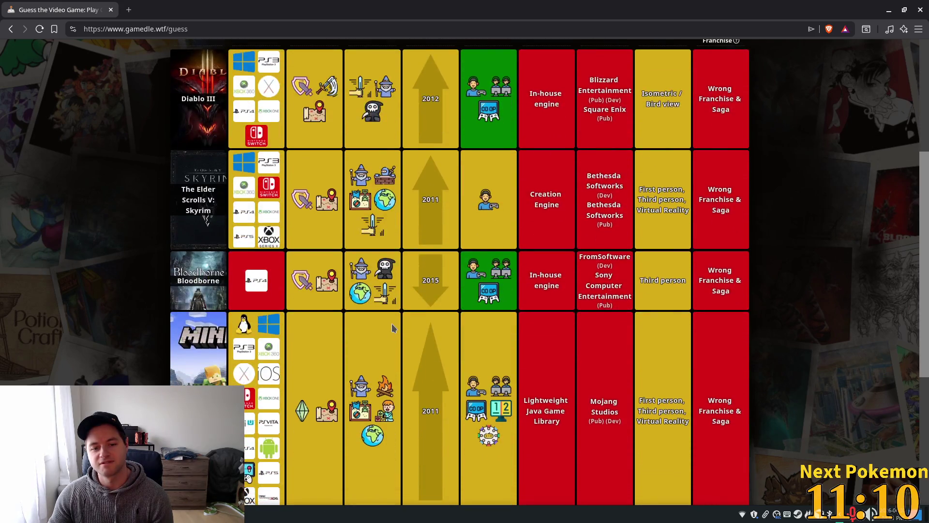
pyautogui.scroll(4, 371, 312)
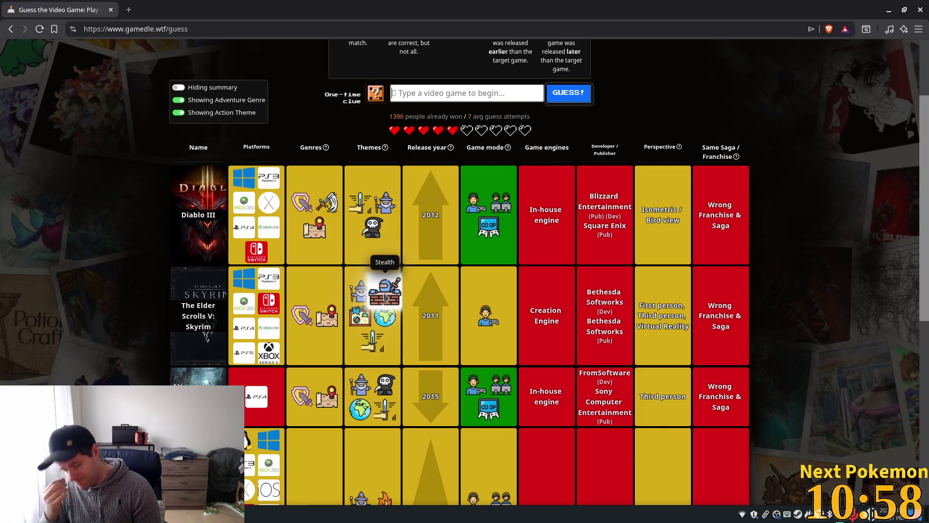
# Scroll through the board to review the Diablo III row against the earlier guesses.
pyautogui.scroll(-3, 534, 342)
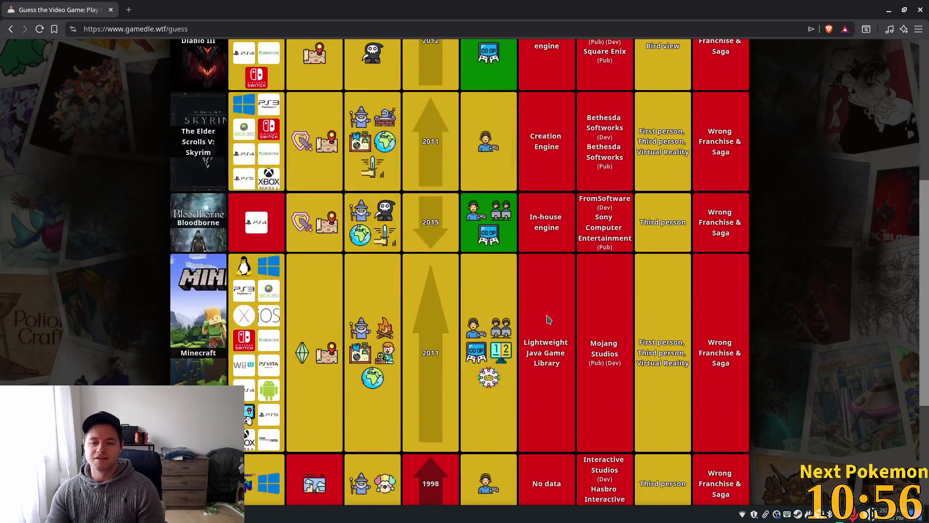
pyautogui.scroll(-3, 544, 247)
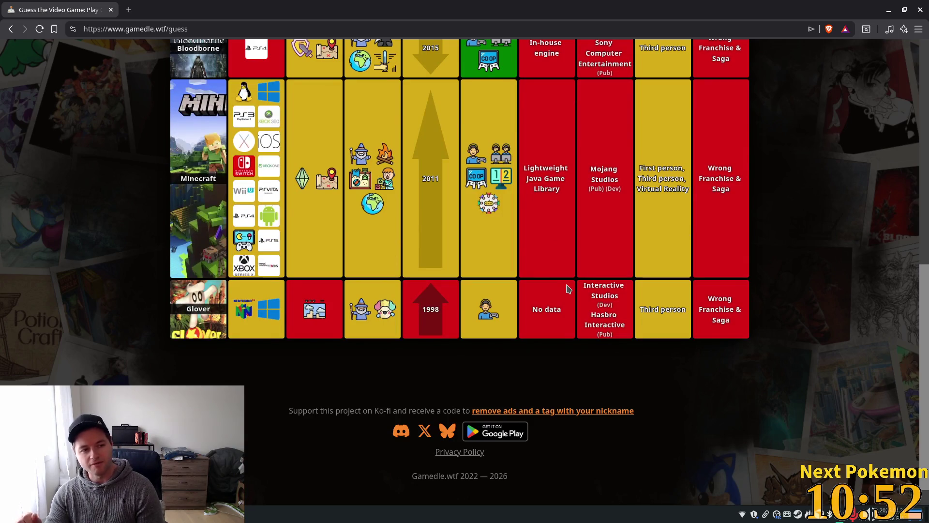
pyautogui.scroll(6, 569, 289)
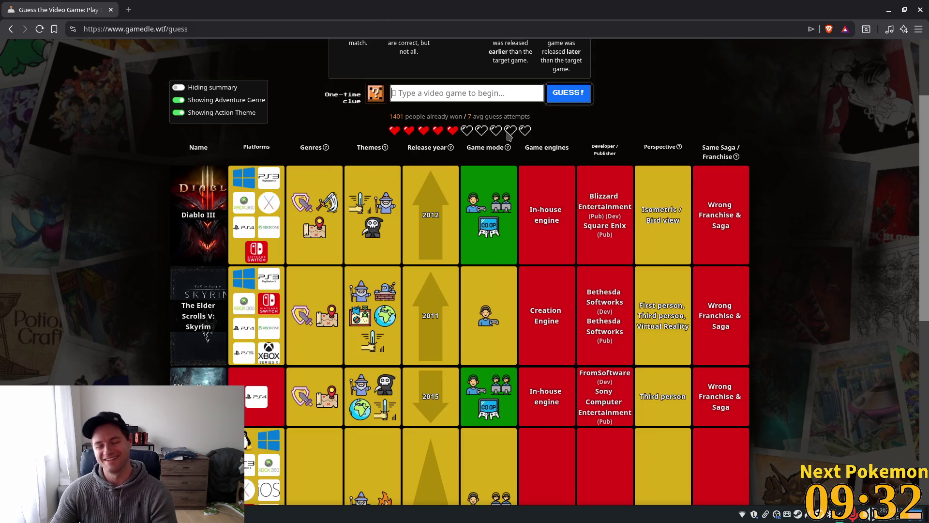
pyautogui.scroll(3, 532, 220)
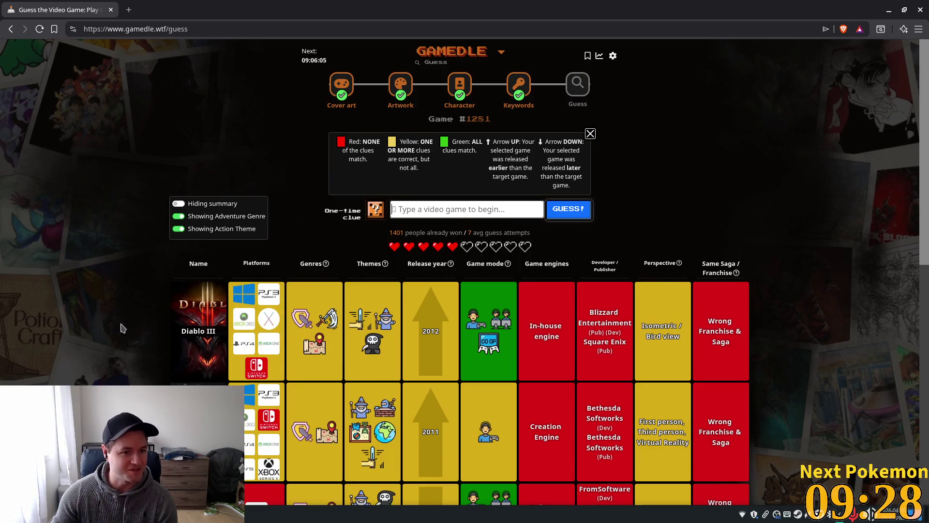
pyautogui.scroll(-15, 62, 305)
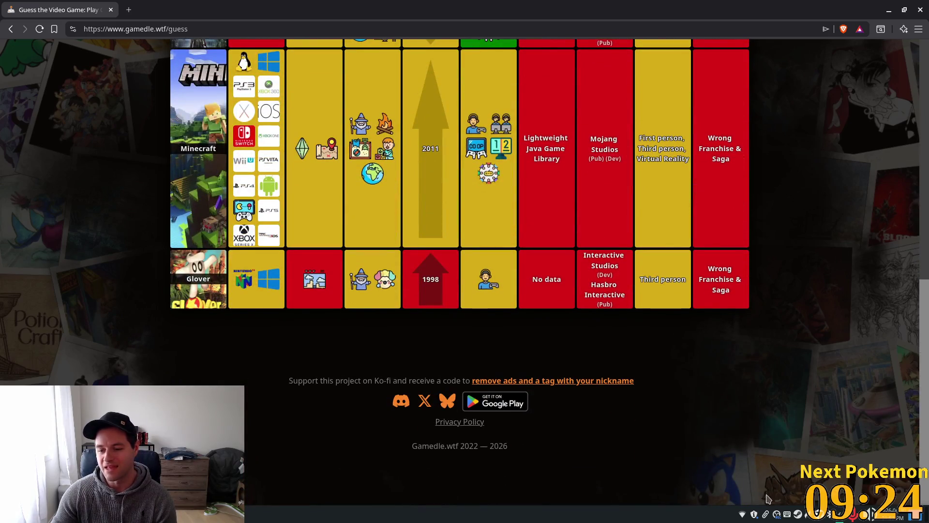
pyautogui.scroll(4, 830, 458)
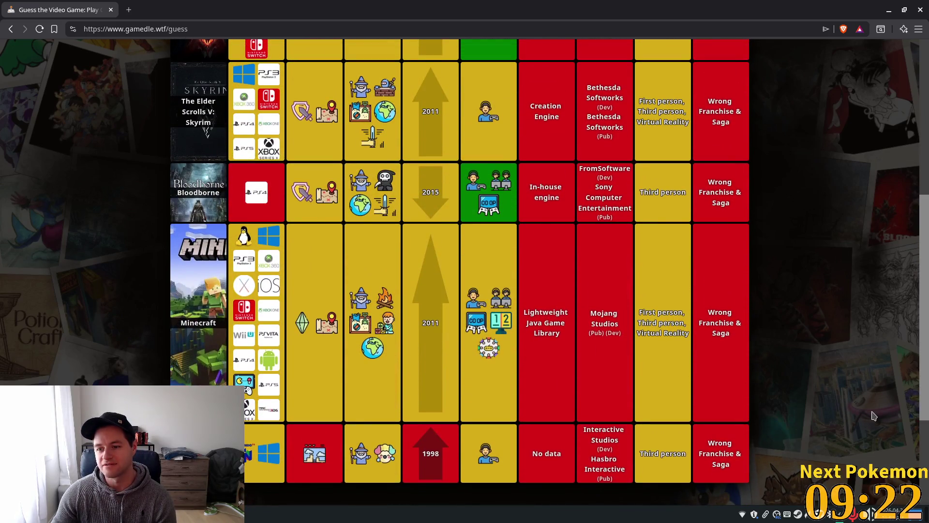
pyautogui.scroll(-2, 870, 415)
pyautogui.scroll(5, 851, 409)
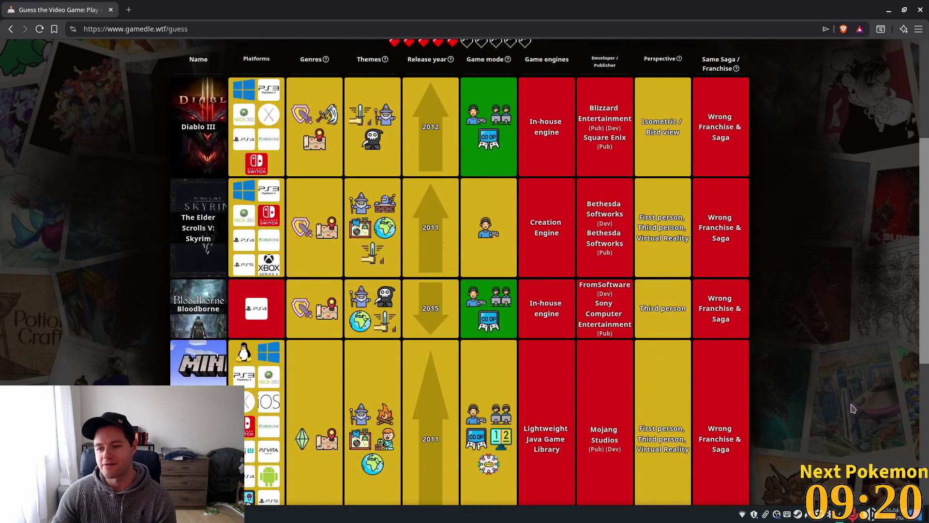
pyautogui.scroll(3, 822, 398)
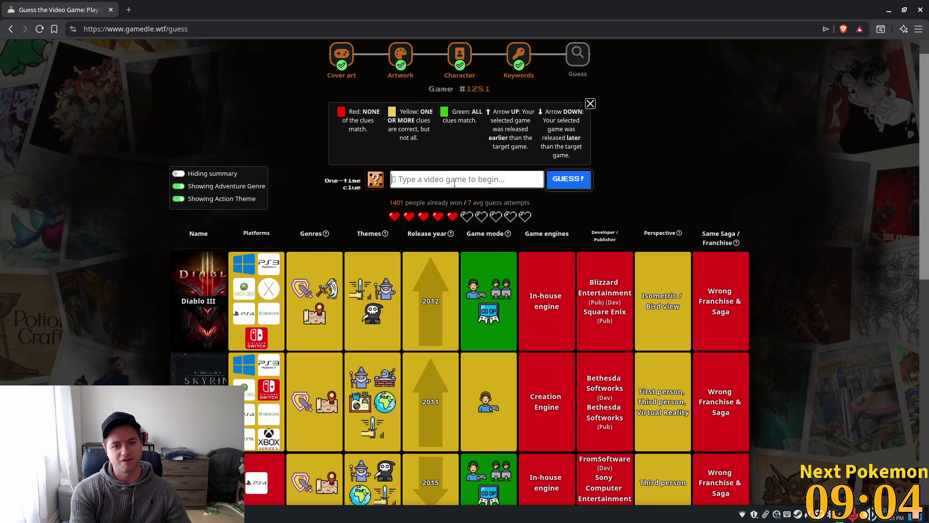
# Guess Halo 3 (red 2007 release year, four hearts left) and type 'final fantas' next.
pyautogui.write('halo')
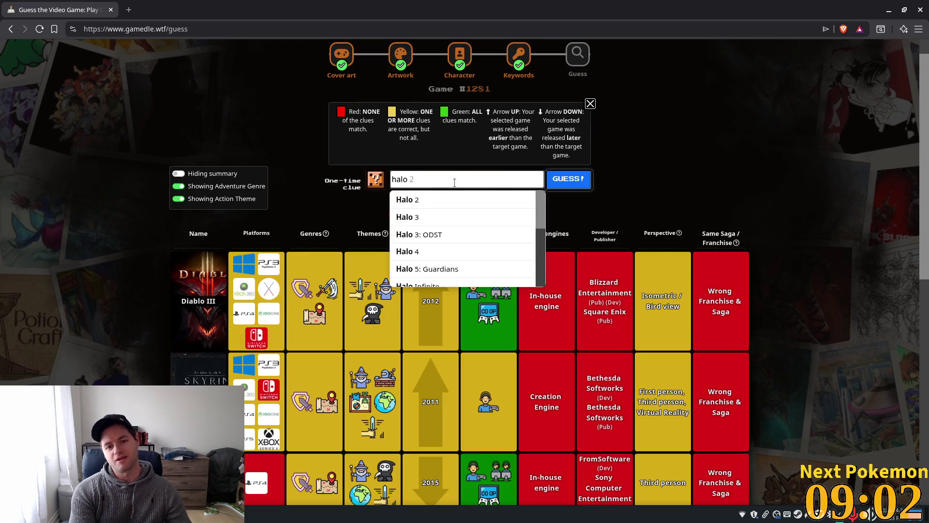
pyautogui.click(435, 217)
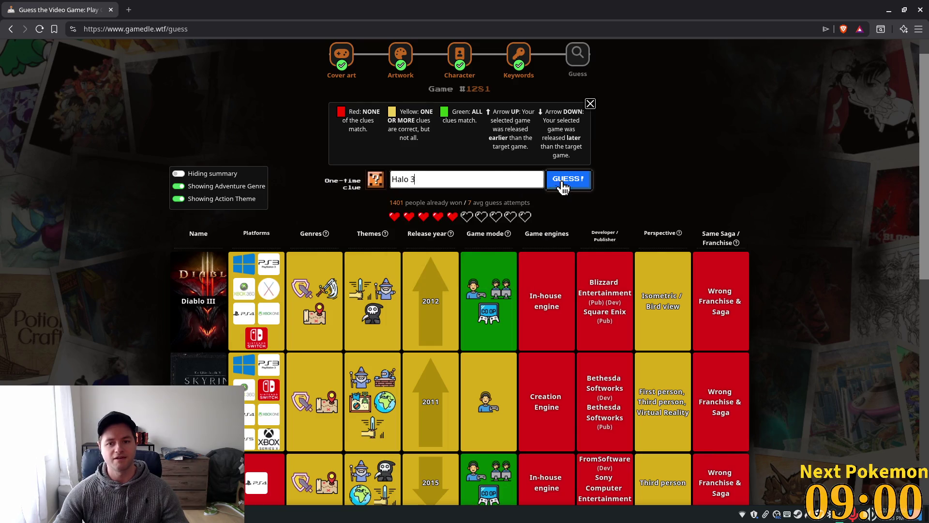
pyautogui.click(564, 181)
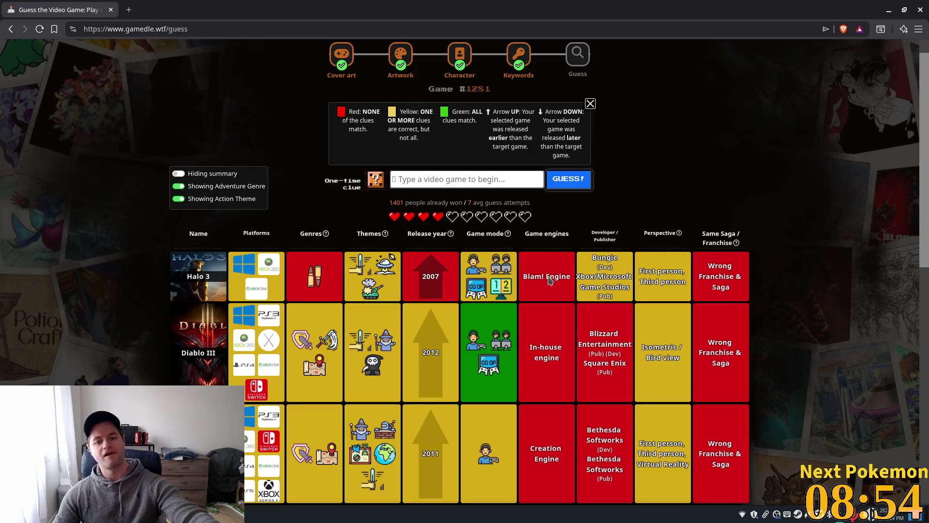
pyautogui.moveTo(334, 281)
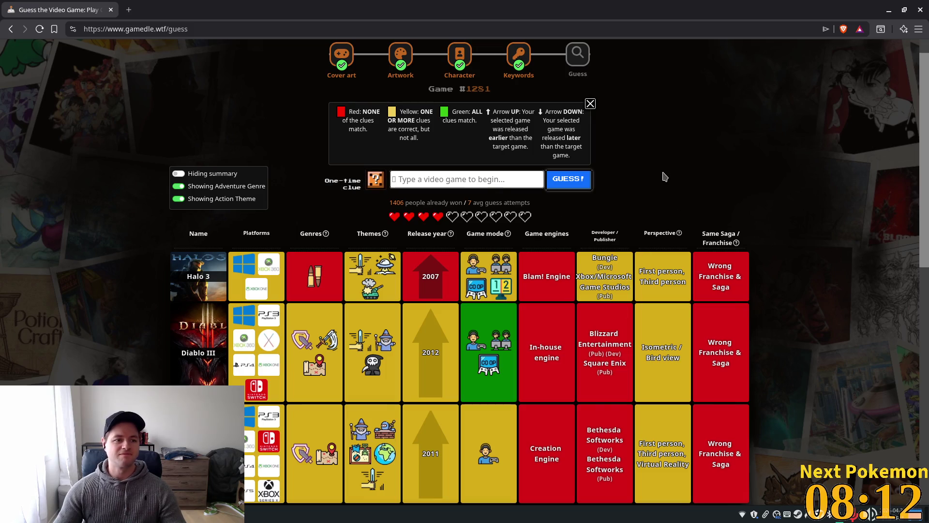
pyautogui.write('final fantas')
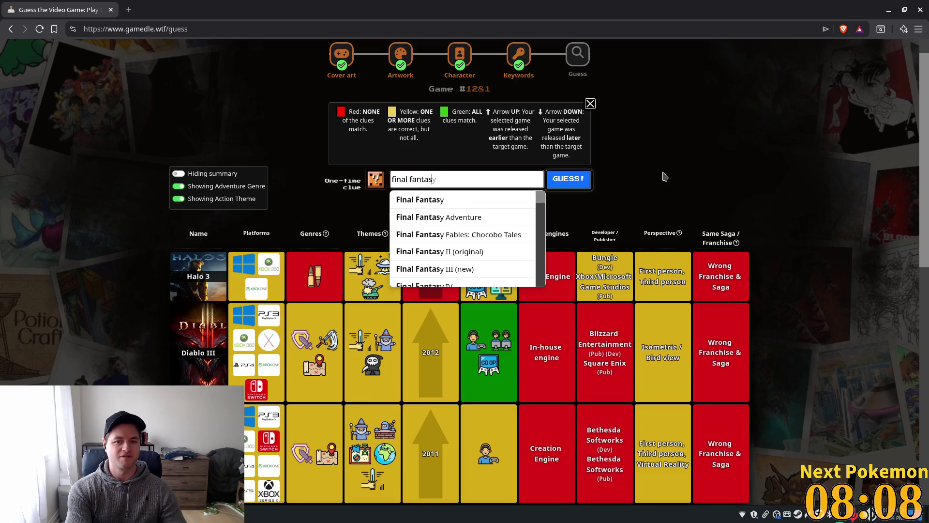
# Browse the Final Fantasy suggestions, then dismiss the list without submitting a guess.
pyautogui.scroll(-5, 489, 237)
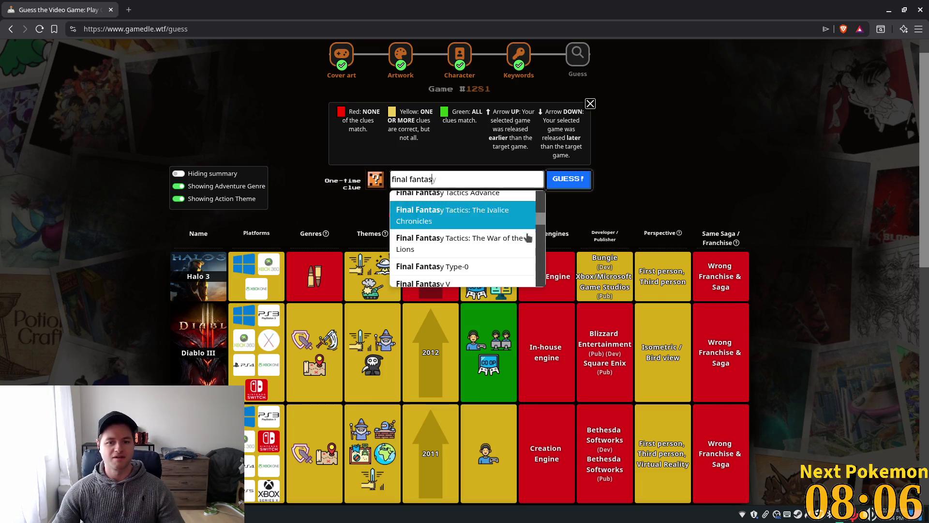
pyautogui.scroll(-5, 499, 242)
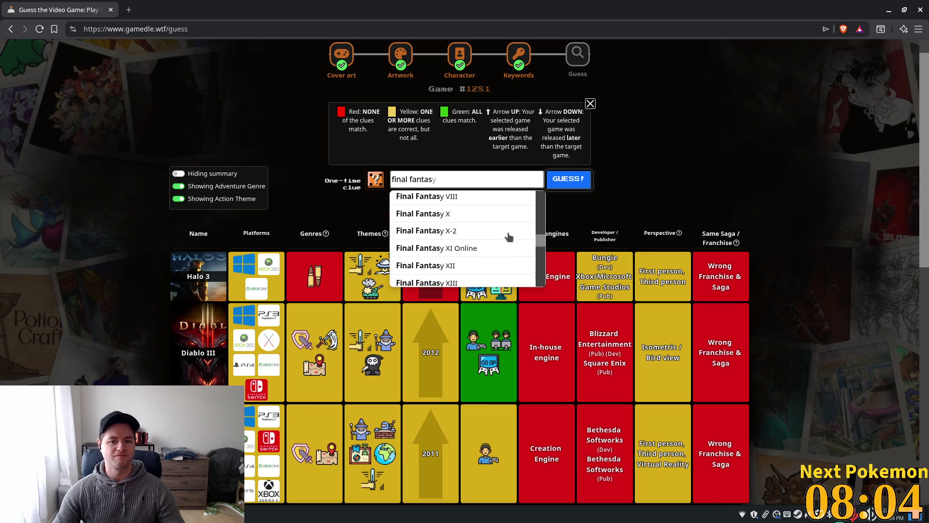
pyautogui.scroll(-2, 508, 235)
pyautogui.scroll(2, 483, 225)
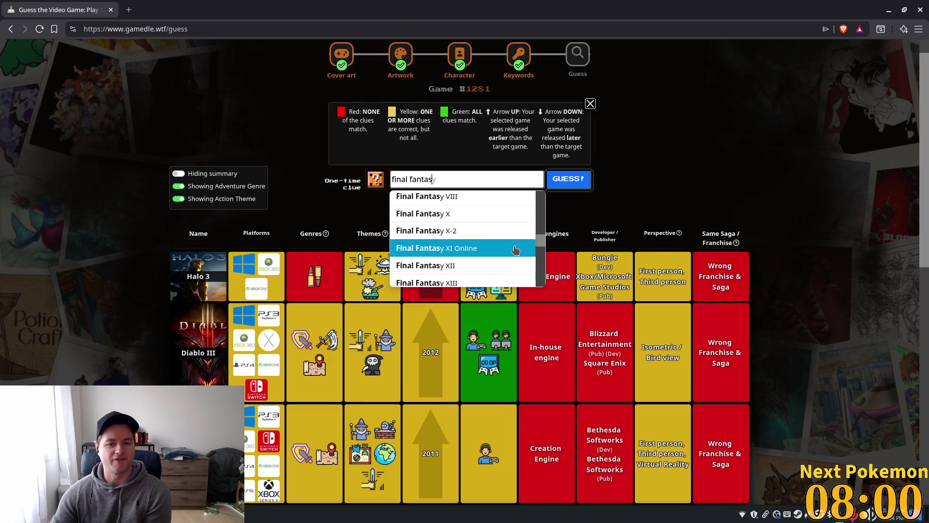
pyautogui.scroll(-2, 489, 254)
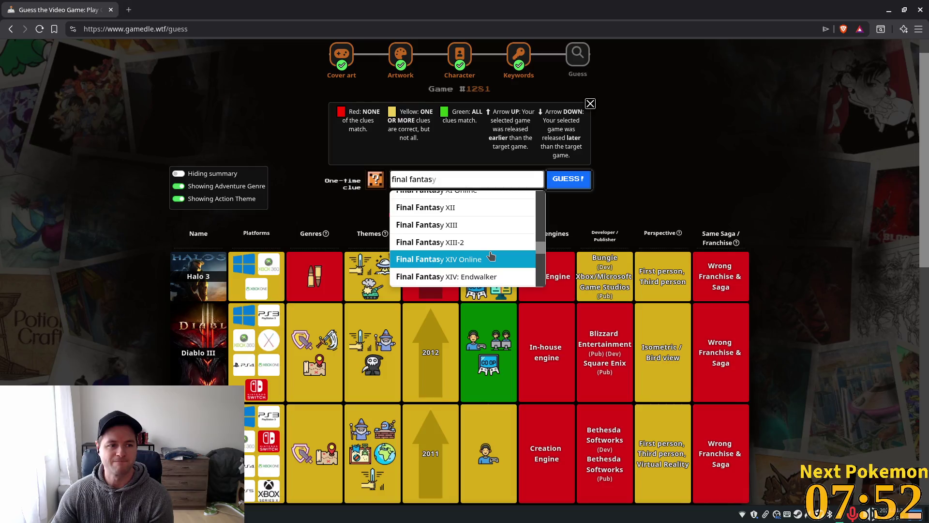
pyautogui.click(682, 188)
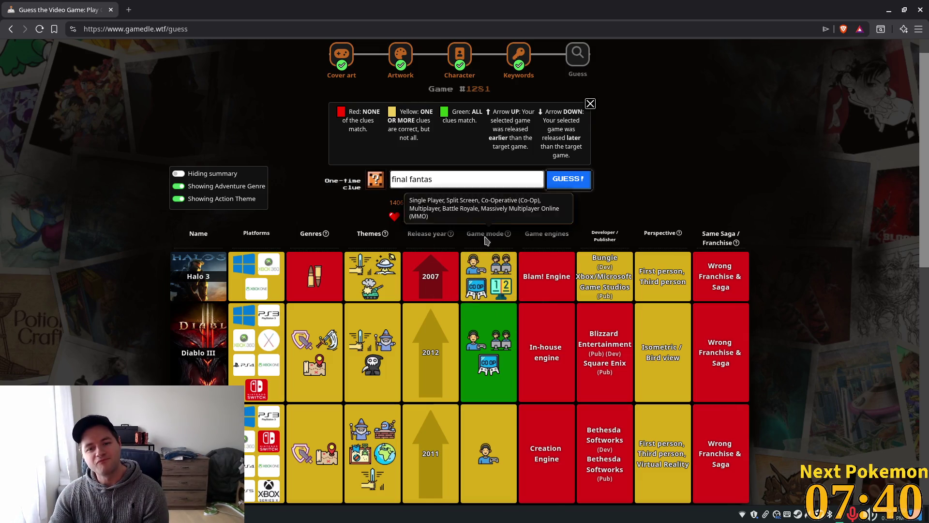
# Request the one-time clue, bringing up the confirmation that it costs a life.
pyautogui.moveTo(380, 286)
pyautogui.moveTo(362, 300)
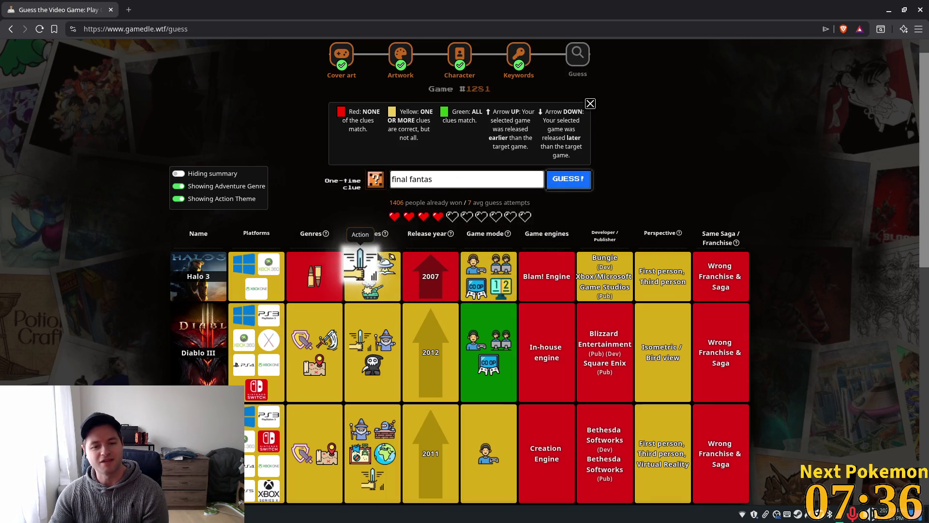
pyautogui.moveTo(361, 267)
pyautogui.moveTo(387, 258)
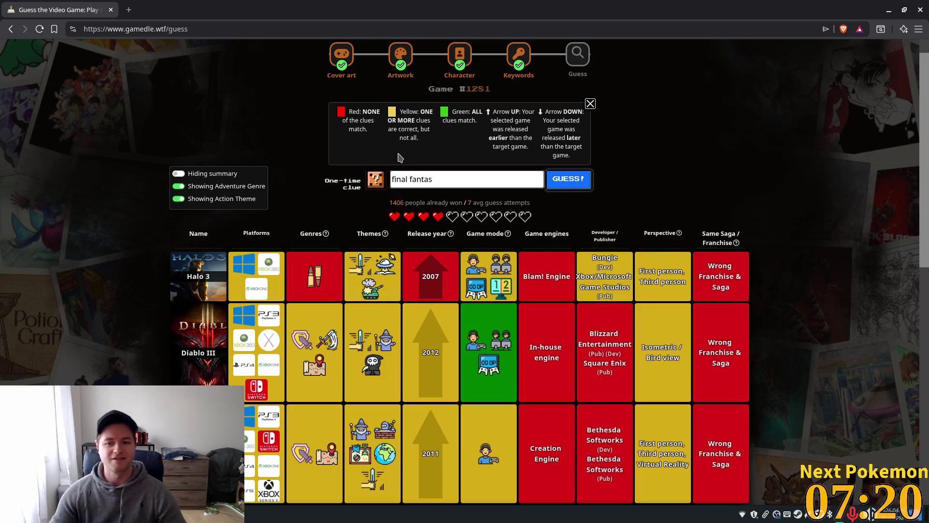
pyautogui.scroll(-2, 455, 171)
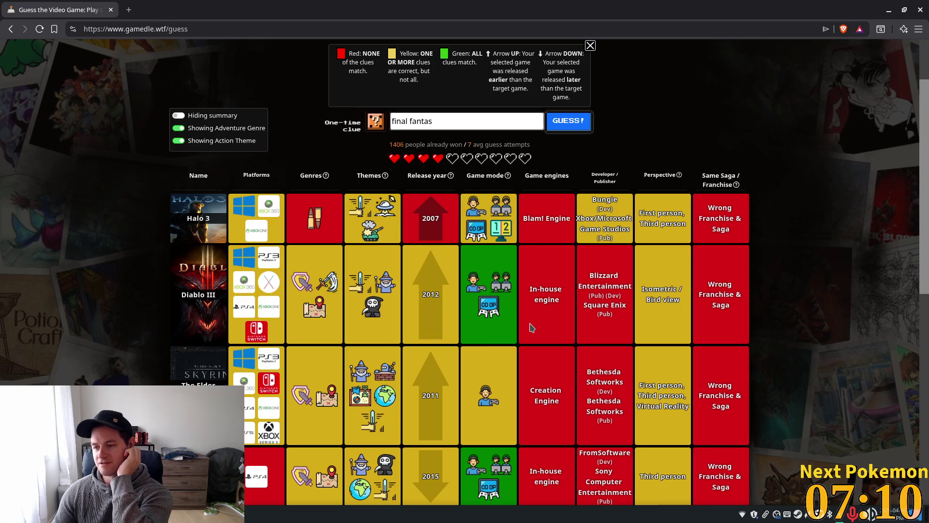
pyautogui.click(374, 121)
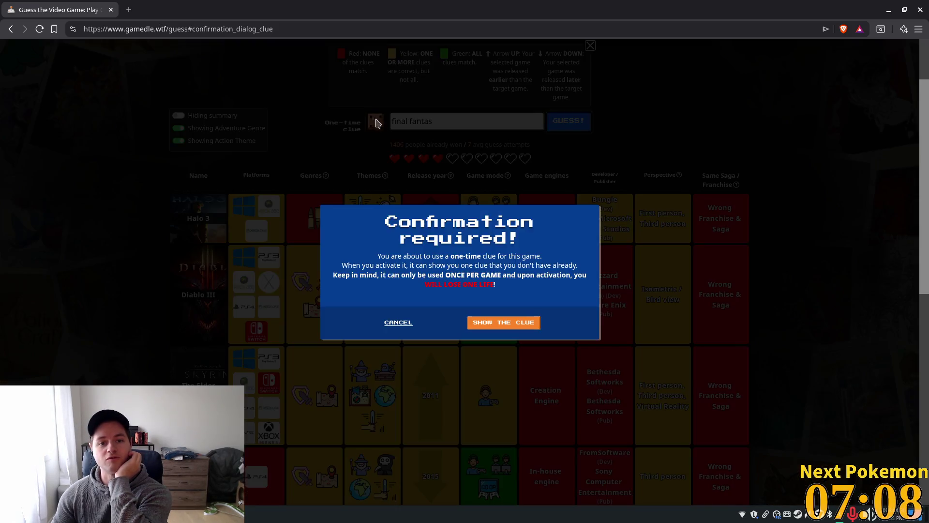
# Confirm the one-time clue, revealing green Hack and slash and Adventure genres, then type 'dynasty war'.
pyautogui.click(486, 324)
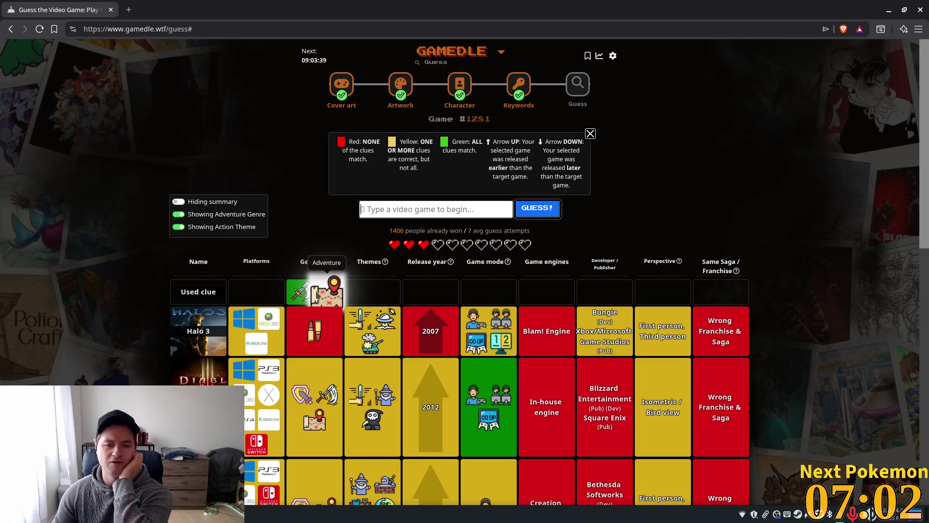
pyautogui.moveTo(305, 294)
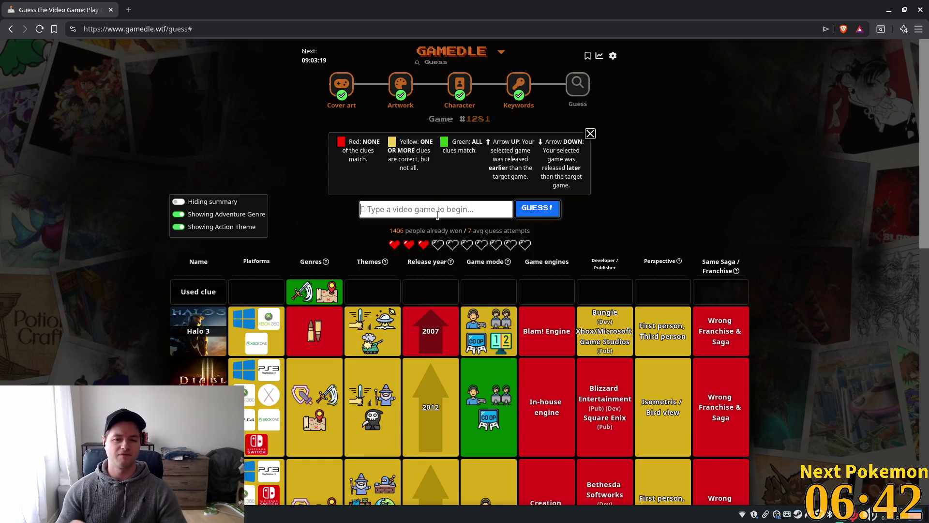
pyautogui.write('dynasty w')
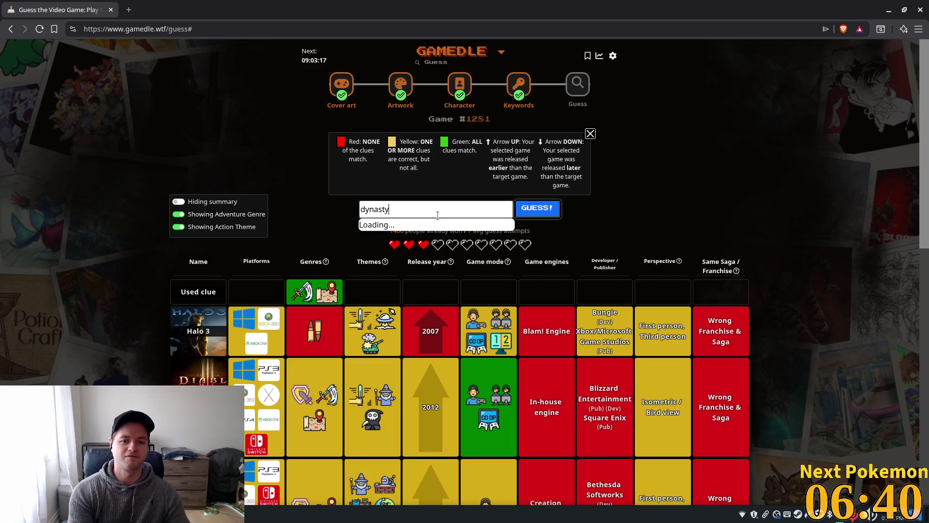
pyautogui.write('ar')
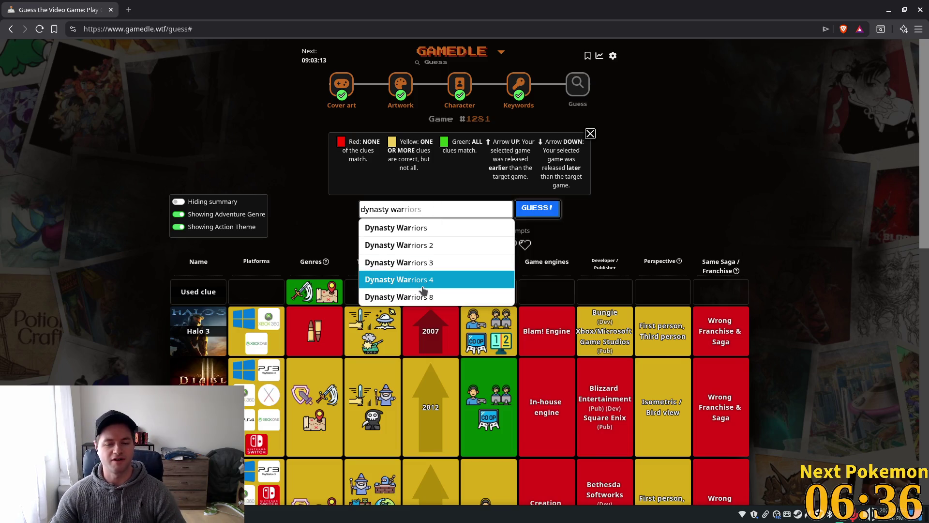
# Guess Dynasty Warriors 4, revealing a red 2003 release year with an up arrow.
pyautogui.scroll(-2, 426, 295)
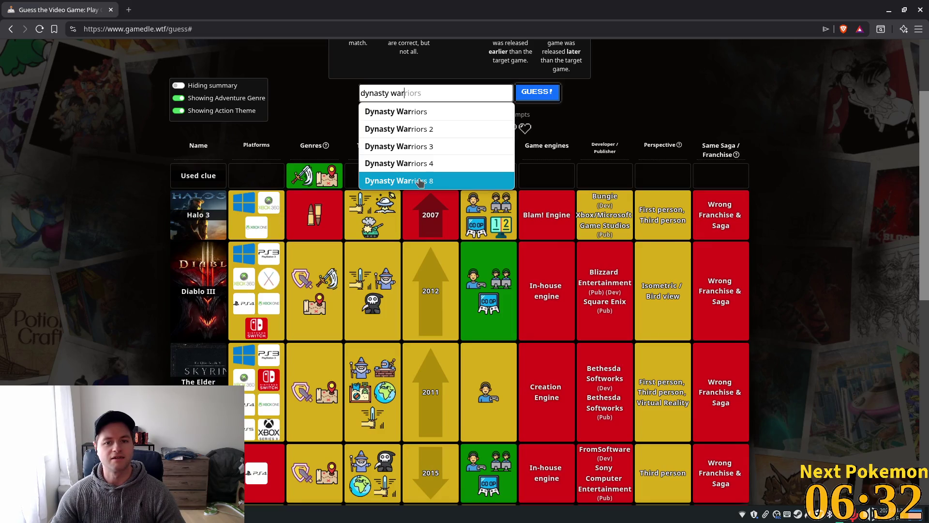
pyautogui.click(416, 163)
pyautogui.click(536, 92)
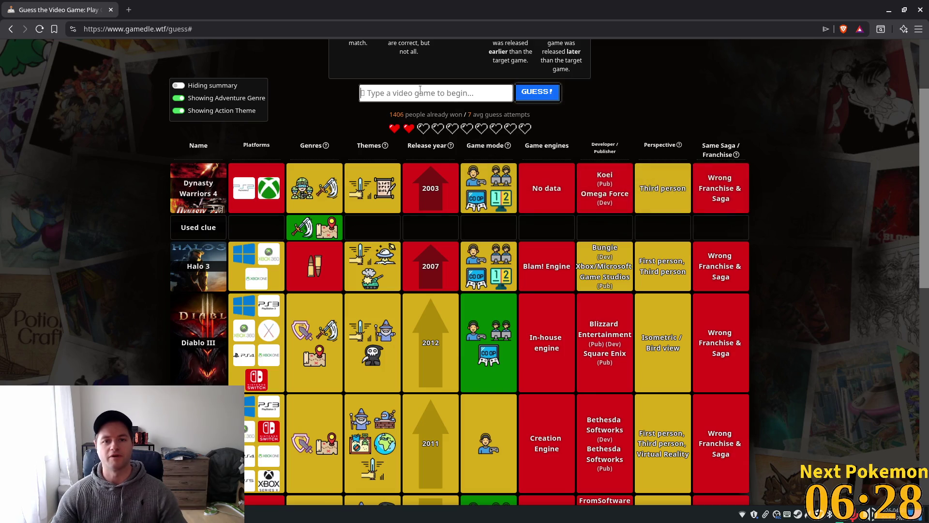
# Guess Dynasty Warriors 8 from the 'dyna' search, matching the genres and 2013 release year.
pyautogui.write('dyna')
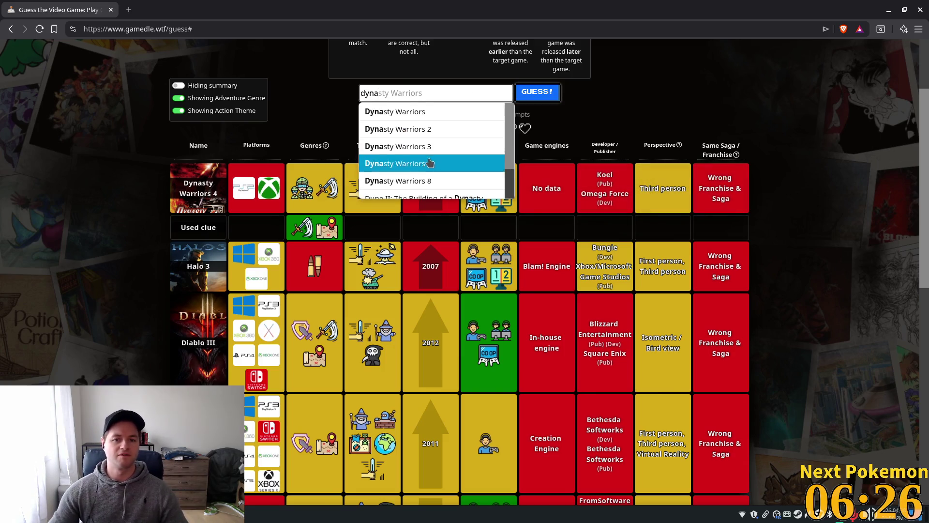
pyautogui.scroll(-1, 434, 150)
pyautogui.click(426, 138)
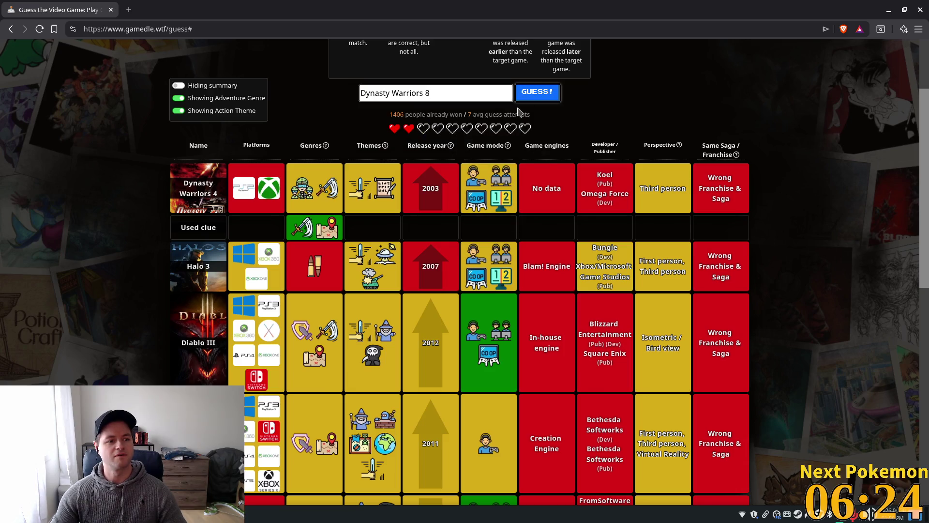
pyautogui.click(541, 101)
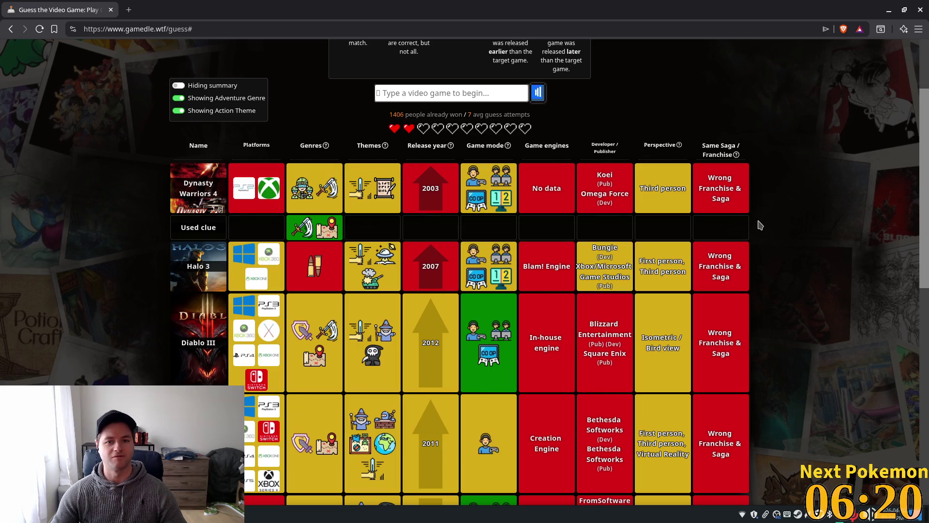
pyautogui.scroll(3, 478, 148)
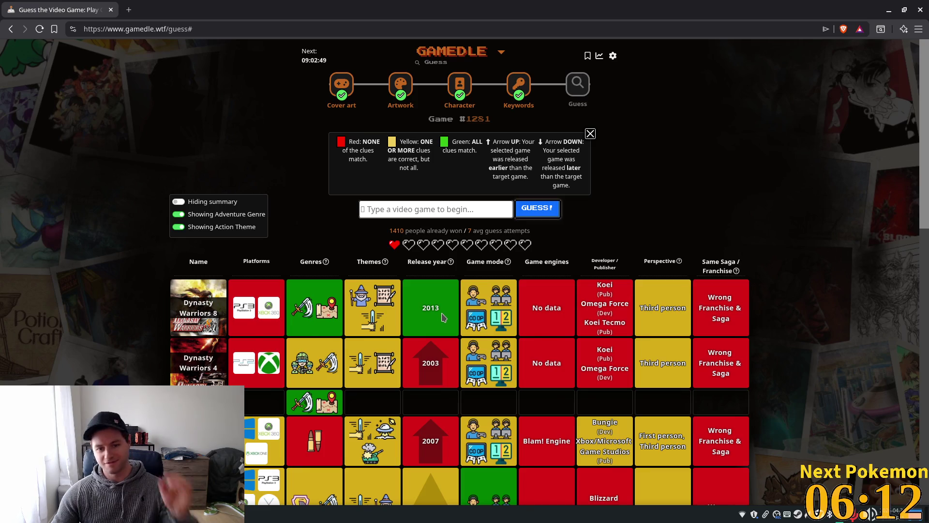
# Scroll through the results table and switch on the summary of matched clues.
pyautogui.scroll(-1, 446, 315)
pyautogui.scroll(-8, 446, 315)
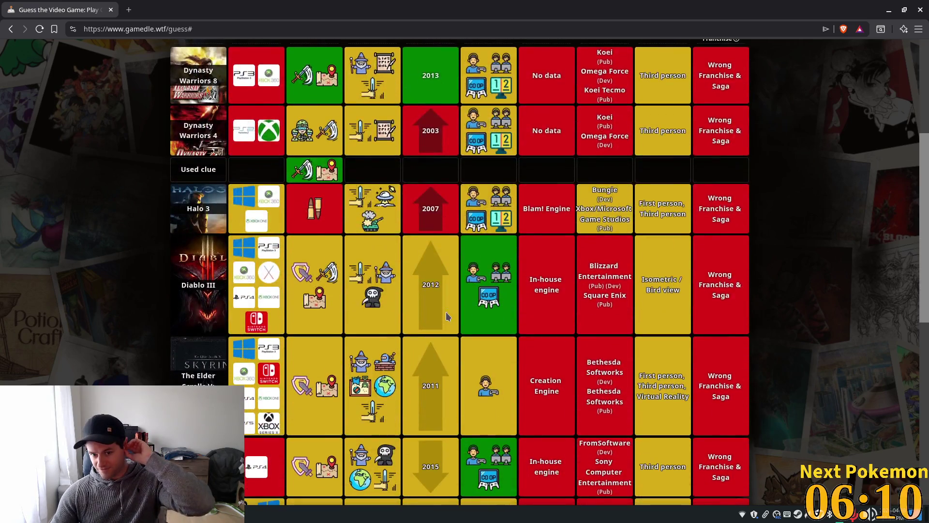
pyautogui.scroll(10, 449, 314)
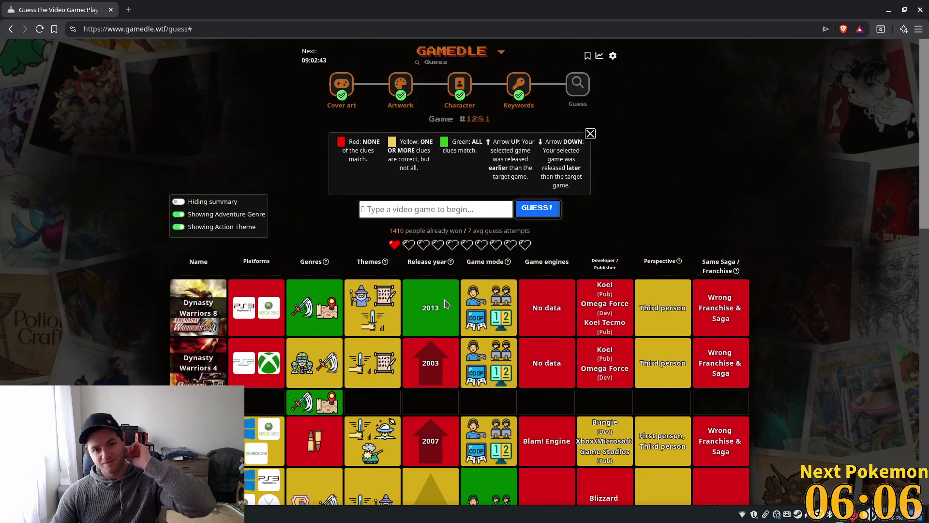
pyautogui.moveTo(349, 304)
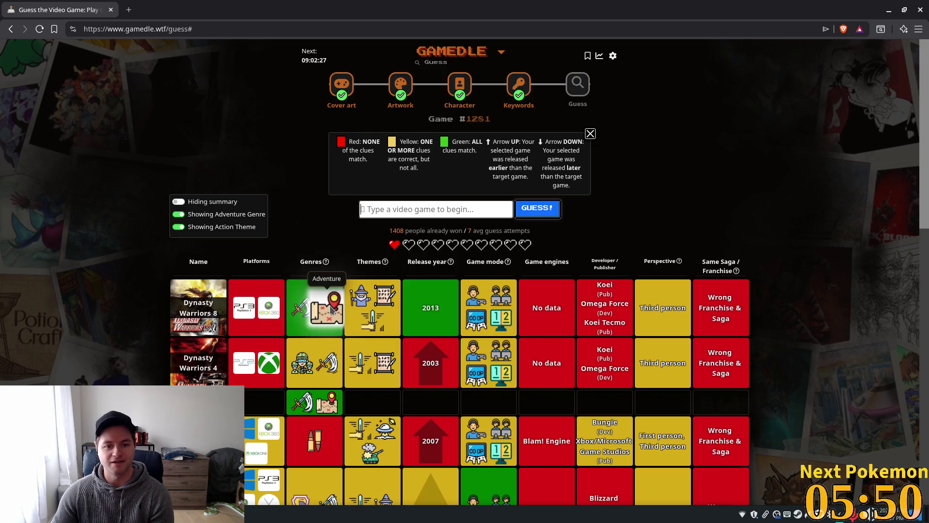
pyautogui.scroll(-3, 378, 309)
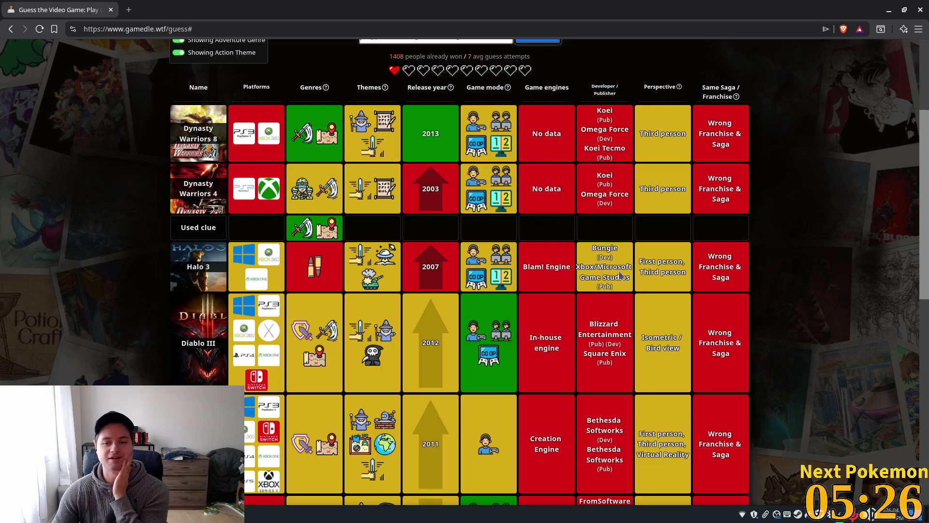
pyautogui.scroll(-3, 604, 252)
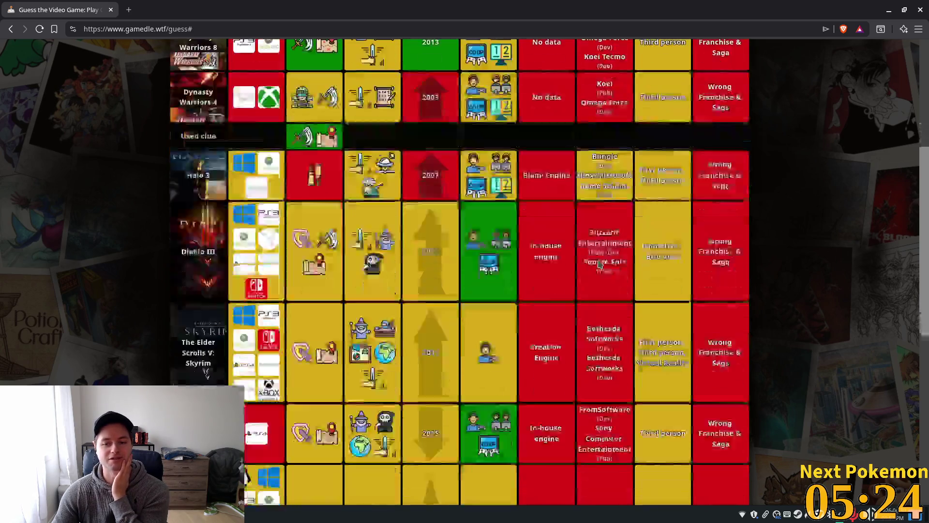
pyautogui.scroll(5, 600, 263)
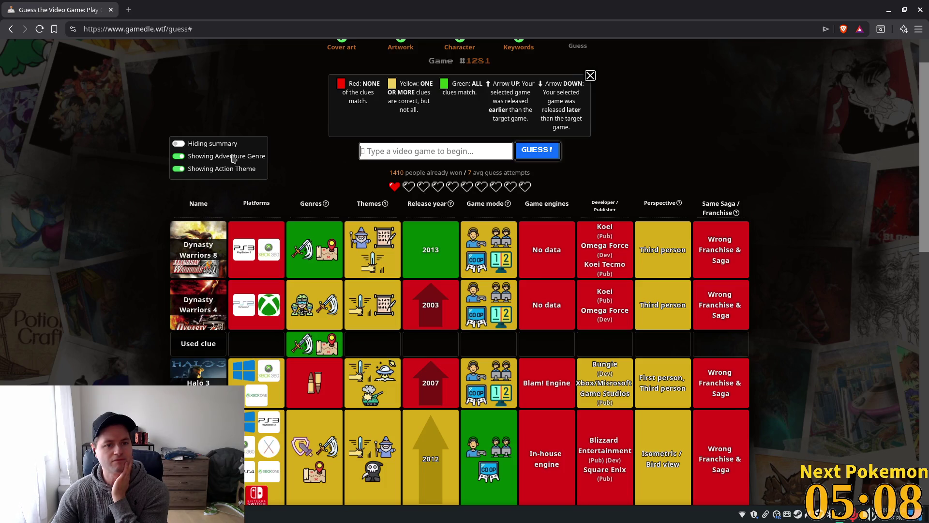
pyautogui.click(179, 144)
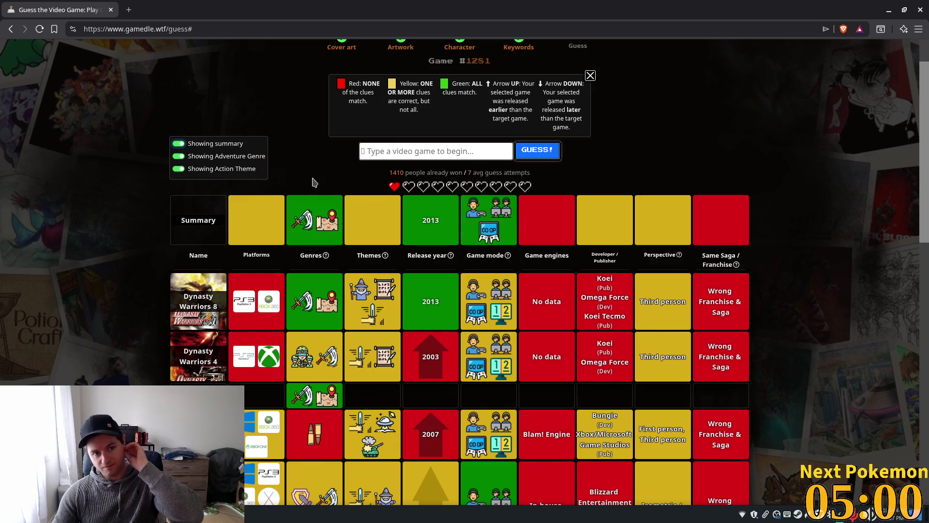
# Toggle the Adventure genre clue off and back on, then type 'devil may' as the next search.
pyautogui.click(179, 157)
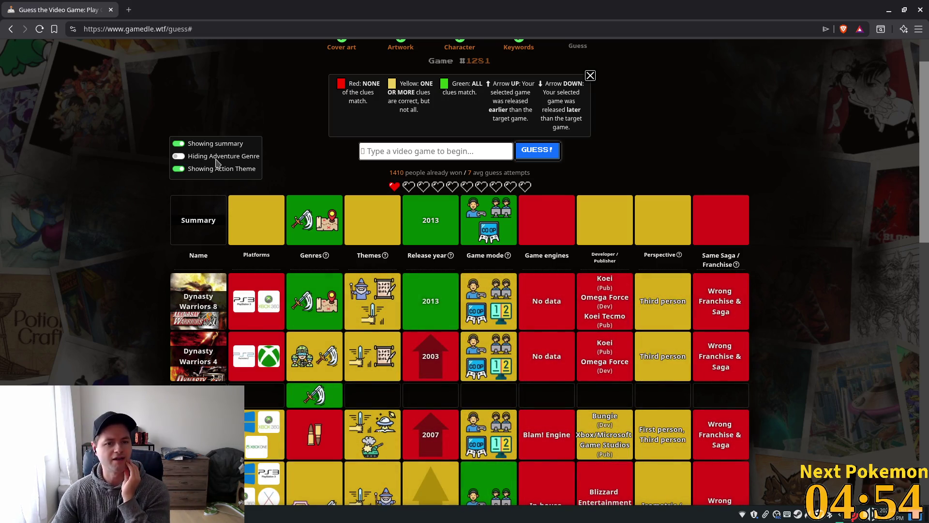
pyautogui.click(179, 160)
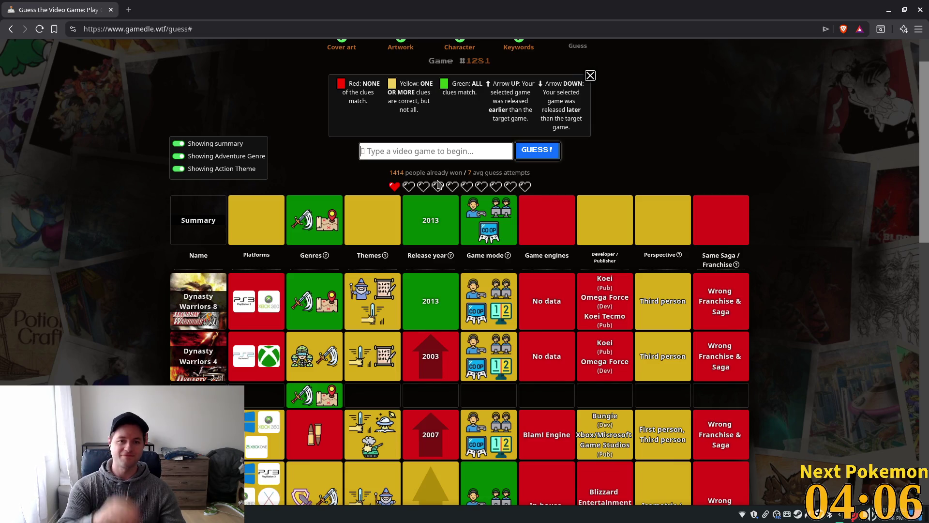
pyautogui.write('devi')
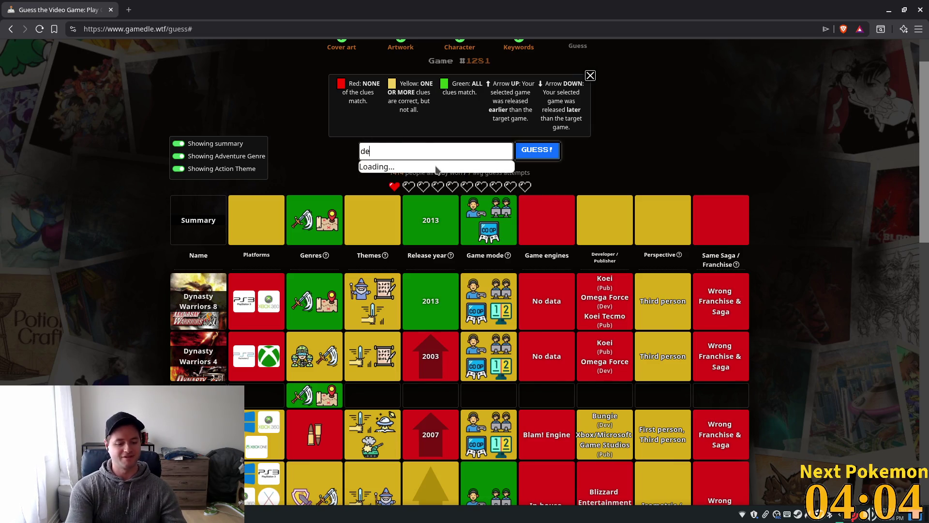
pyautogui.write('l may')
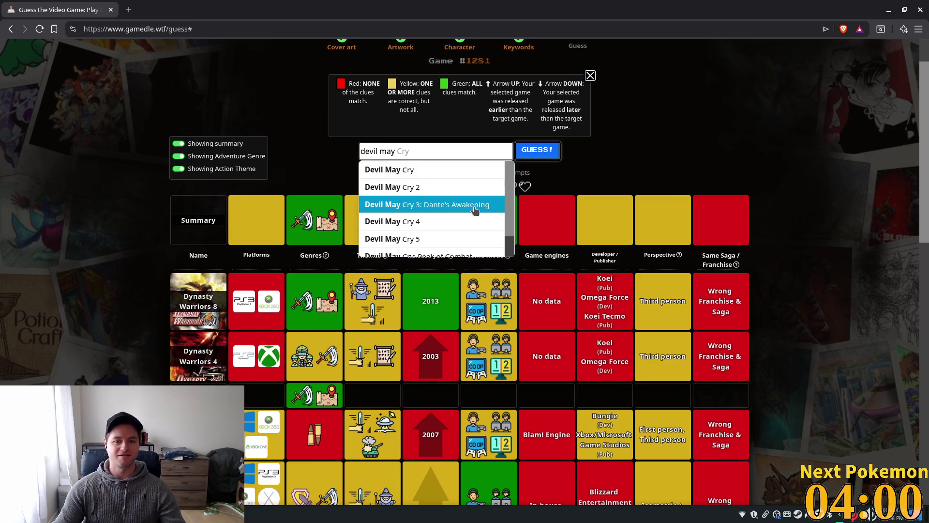
# Guess Devil May Cry 4, ending the game and revealing Dead Rising 3 (2013).
pyautogui.scroll(-1, 446, 225)
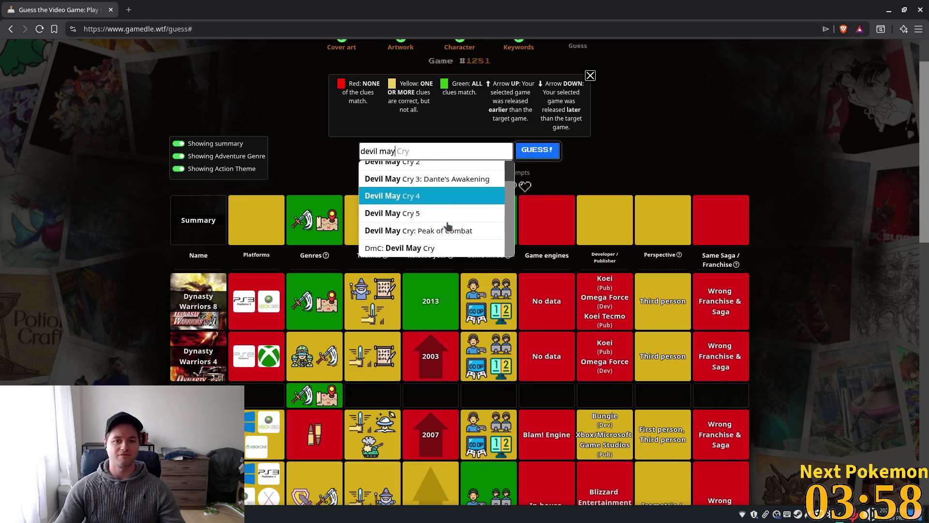
pyautogui.click(430, 198)
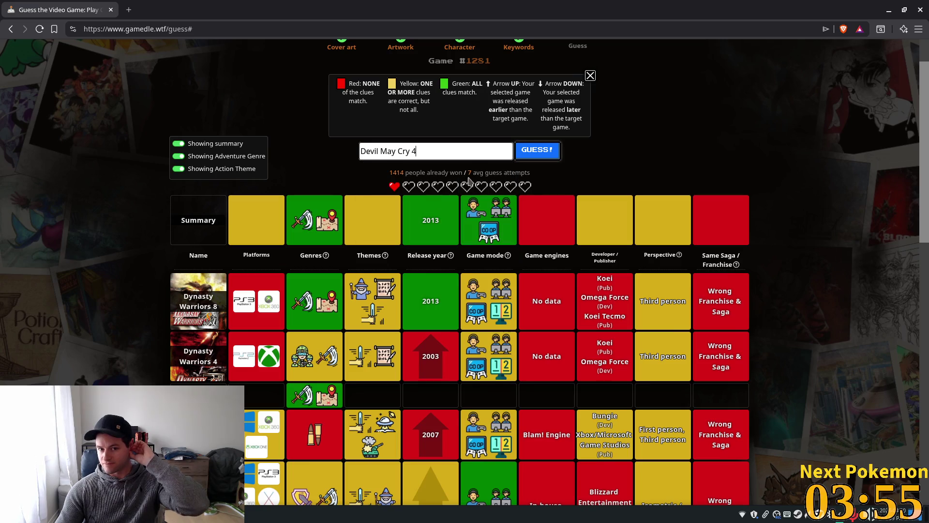
pyautogui.click(518, 155)
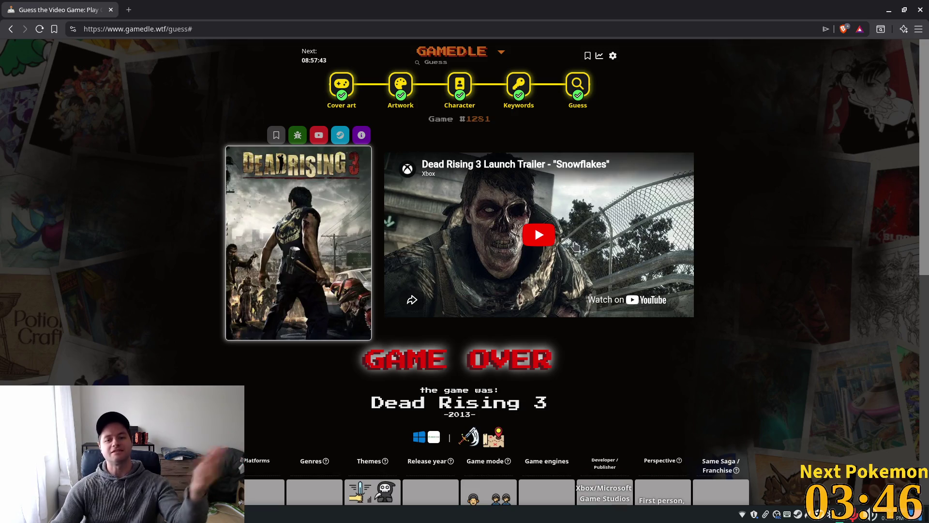
# Play the Dead Rising 3 trailer at lowered volume, pause it at 0:55, and scroll down the details.
pyautogui.click(534, 237)
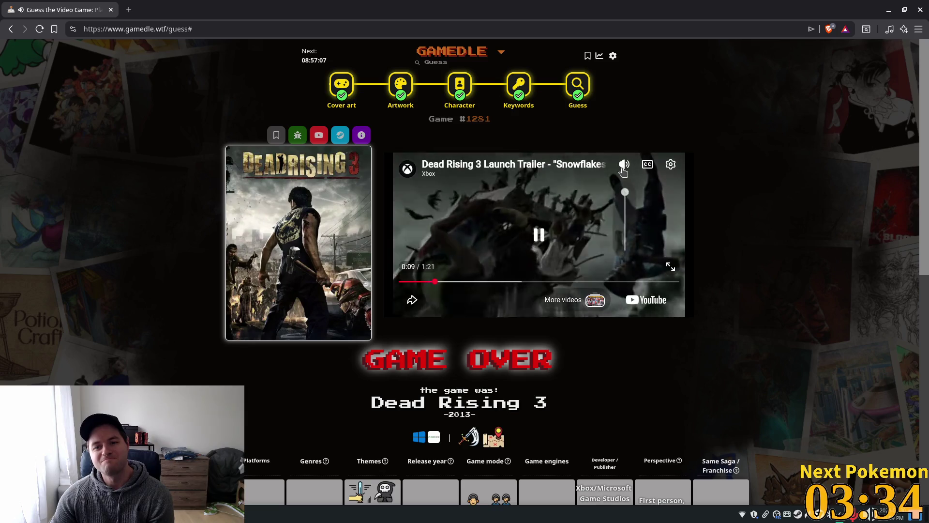
pyautogui.moveTo(625, 193); pyautogui.dragTo(632, 236)
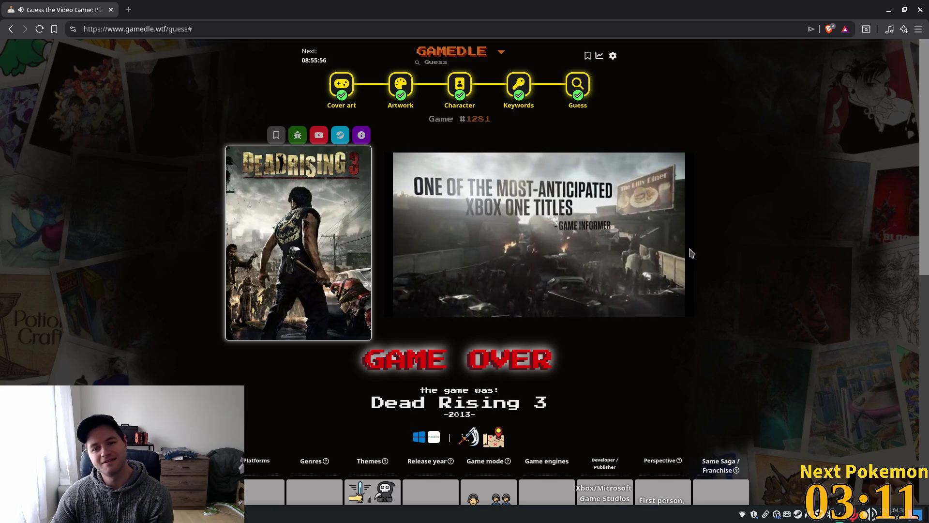
pyautogui.click(535, 271)
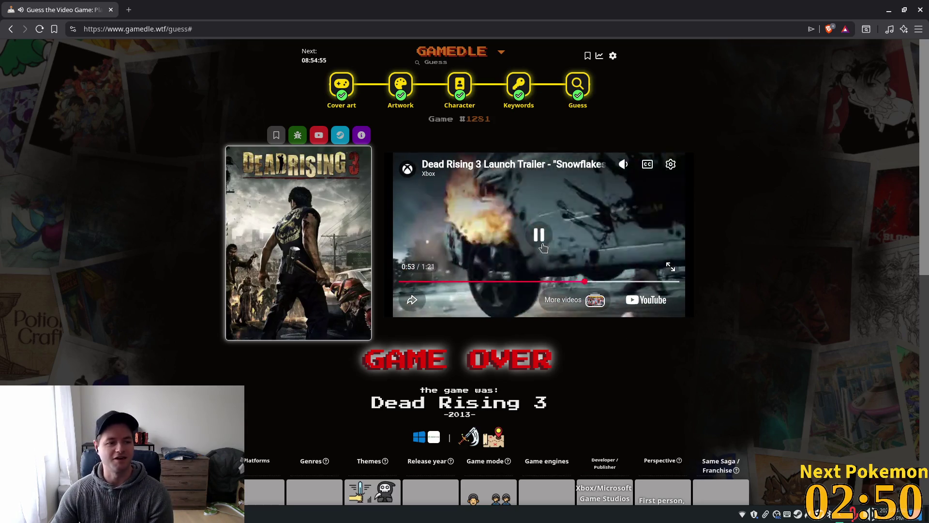
pyautogui.scroll(-3, 775, 254)
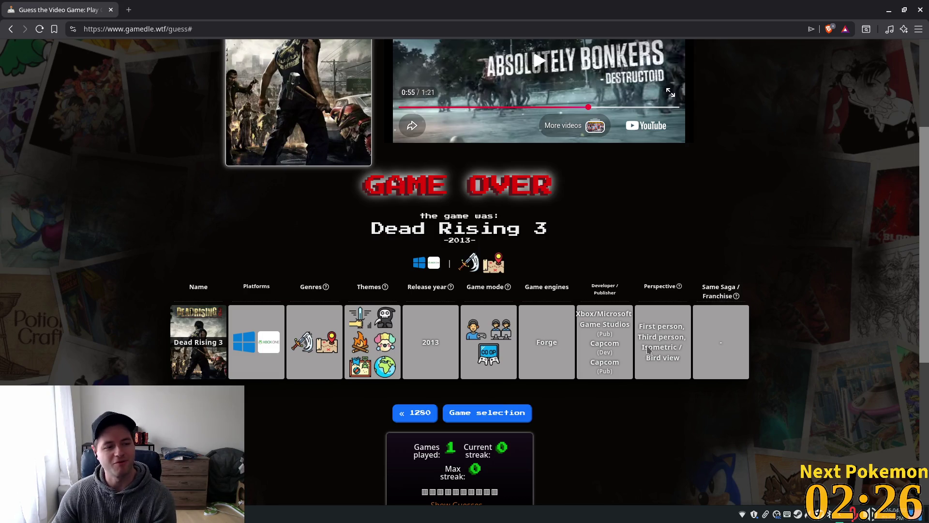
# Scroll down through the statistics, share panel and footer, then back up to the top.
pyautogui.scroll(-3, 692, 383)
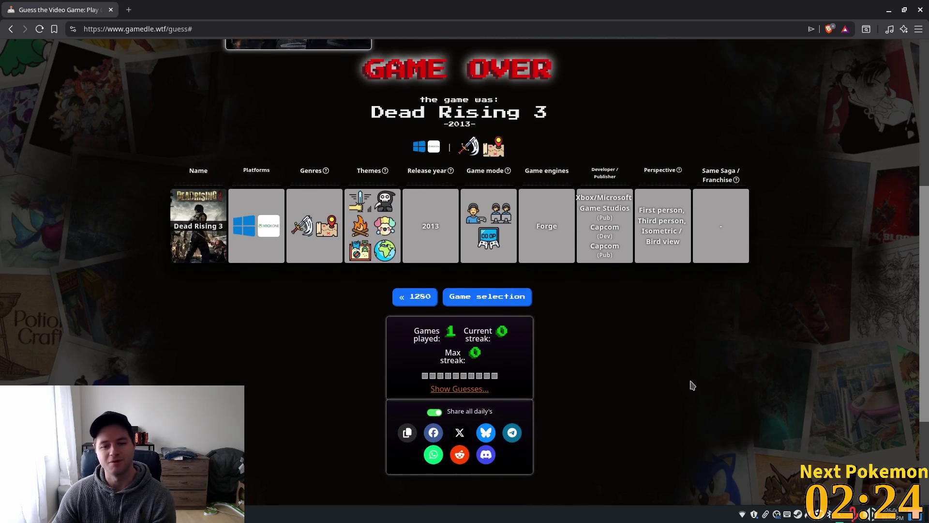
pyautogui.scroll(-2, 603, 333)
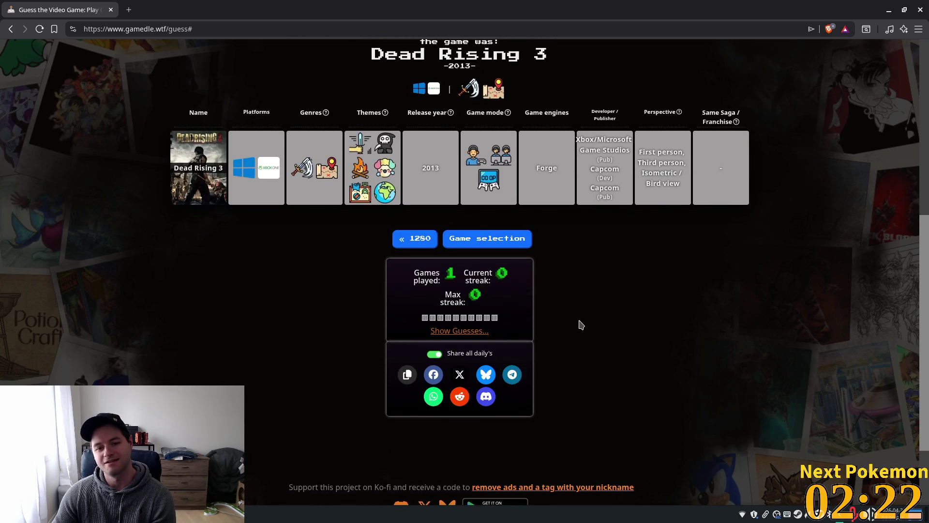
pyautogui.scroll(-2, 579, 324)
pyautogui.scroll(-2, 574, 315)
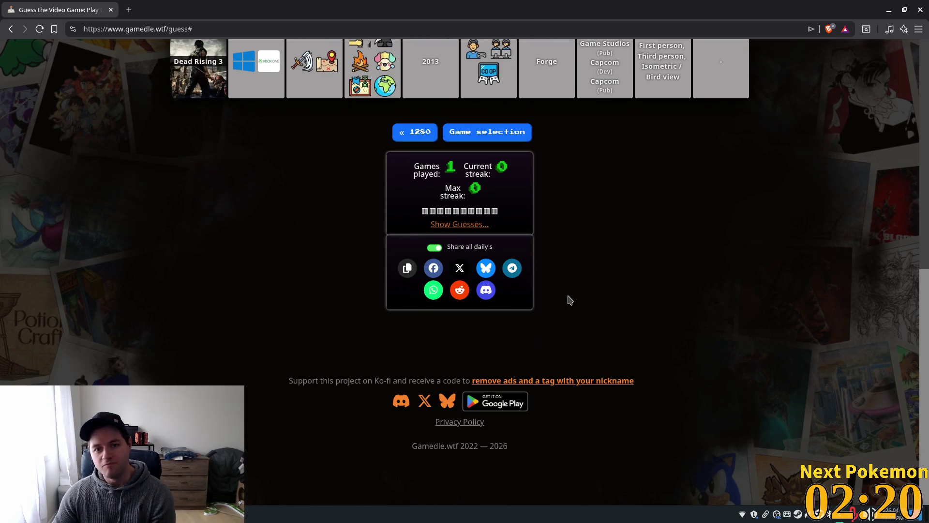
pyautogui.scroll(7, 567, 301)
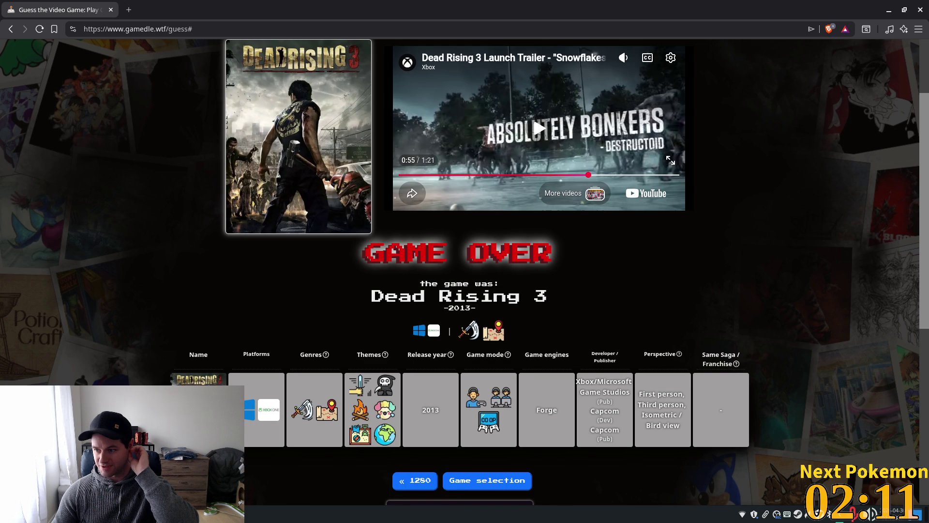
pyautogui.scroll(3, 753, 324)
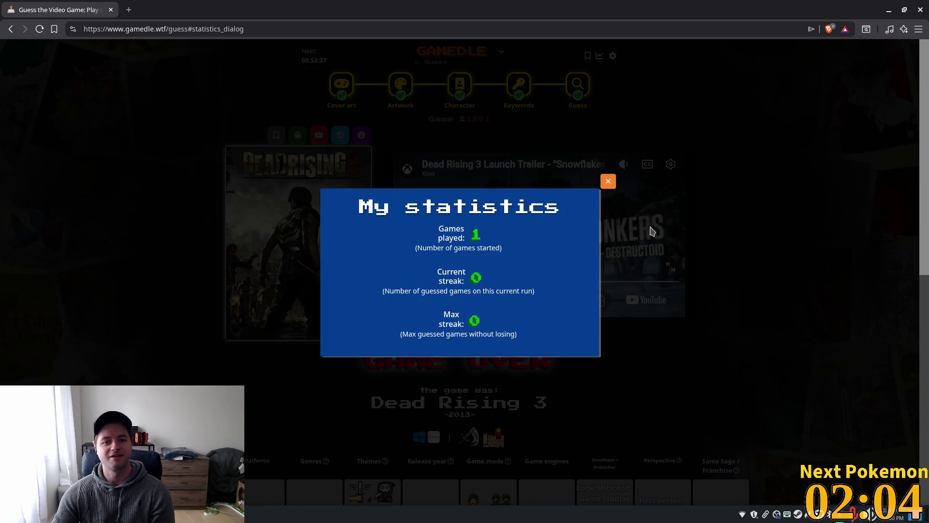
# Close the statistics dialog, review the expanded Settings section in the info window, then close it.
pyautogui.click(608, 181)
pyautogui.click(587, 57)
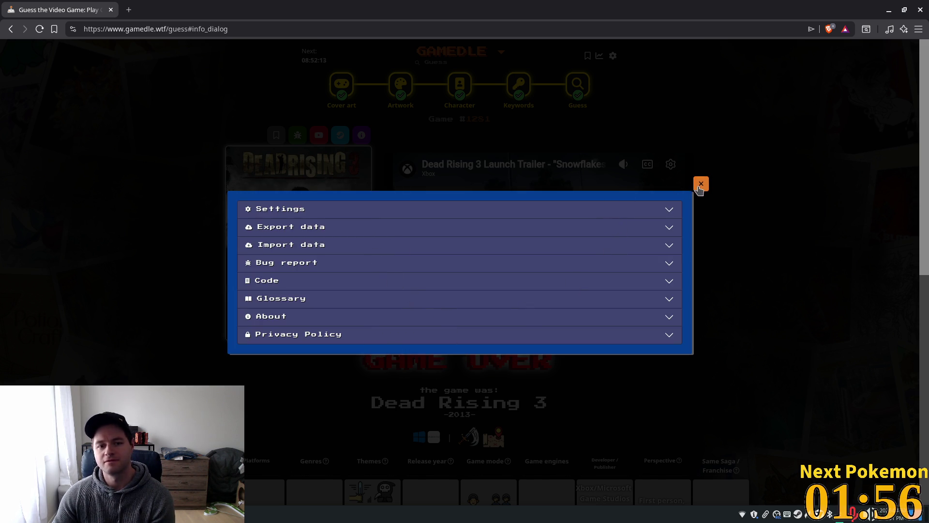
pyautogui.click(666, 209)
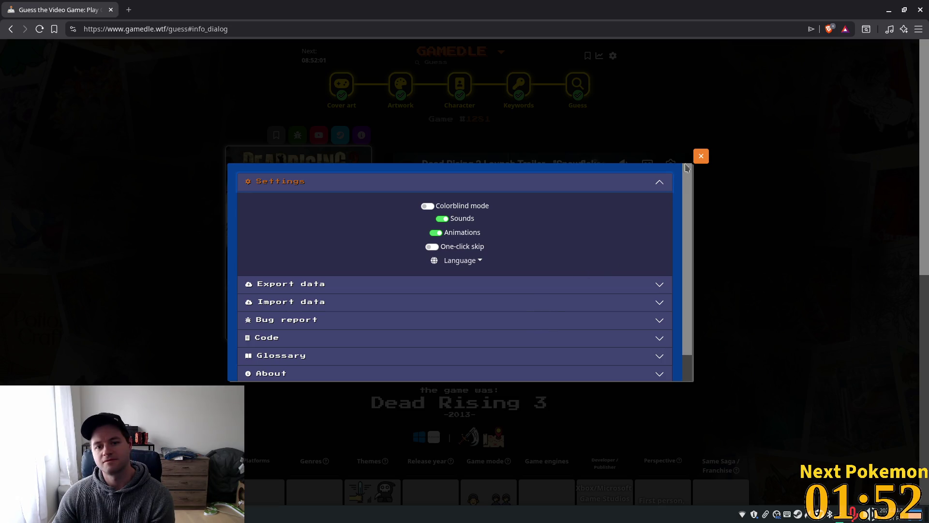
pyautogui.click(701, 157)
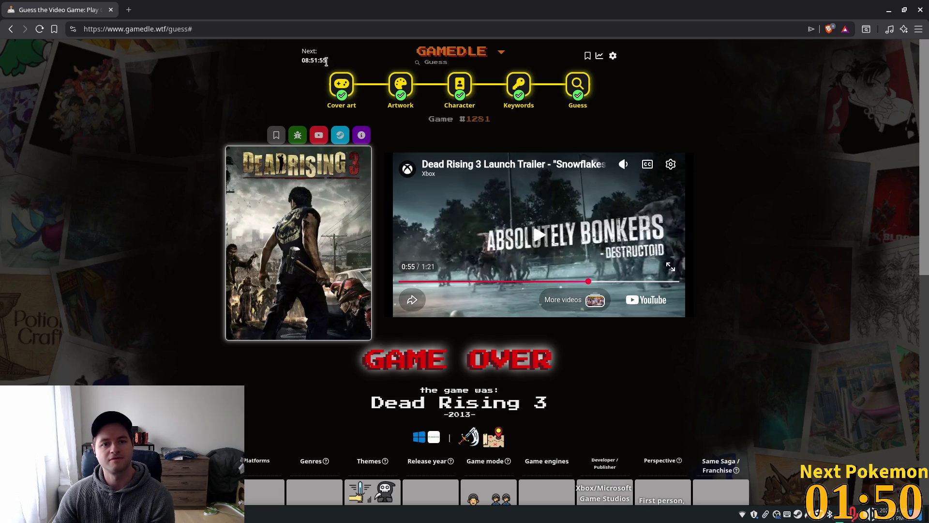
# Go to the Keywords mode, already solved as Biker Mice From Mars (1994).
pyautogui.scroll(-3, 643, 180)
pyautogui.scroll(3, 605, 175)
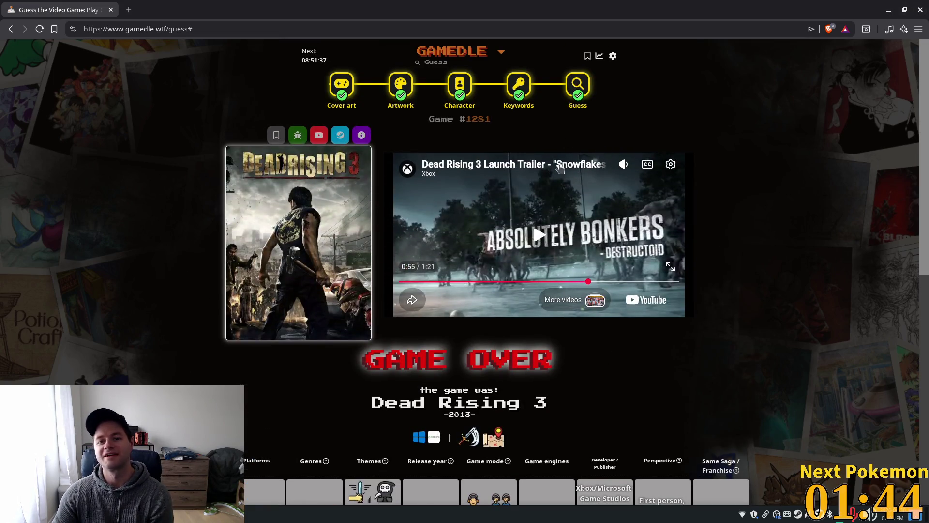
pyautogui.click(517, 87)
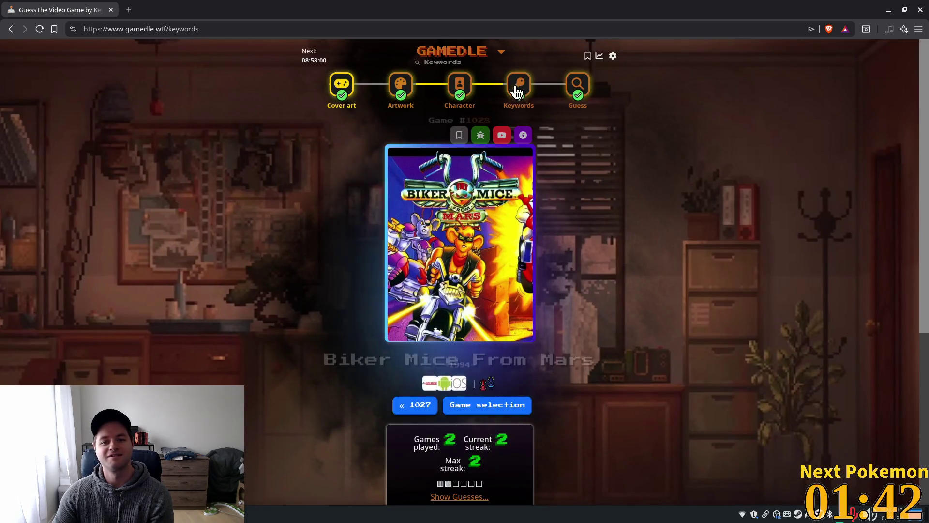
# Check the Character, Artwork and Cover art modes, then switch to the Godot Engine window.
pyautogui.click(460, 85)
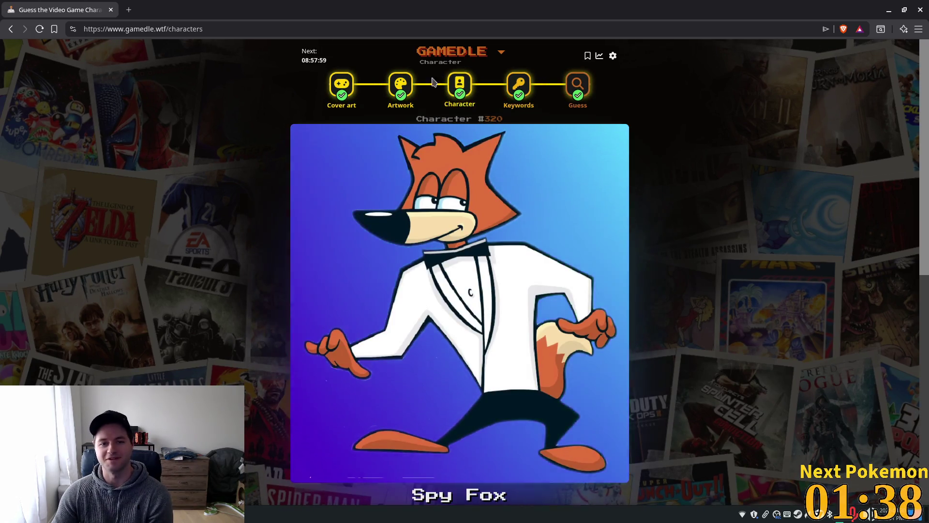
pyautogui.click(400, 89)
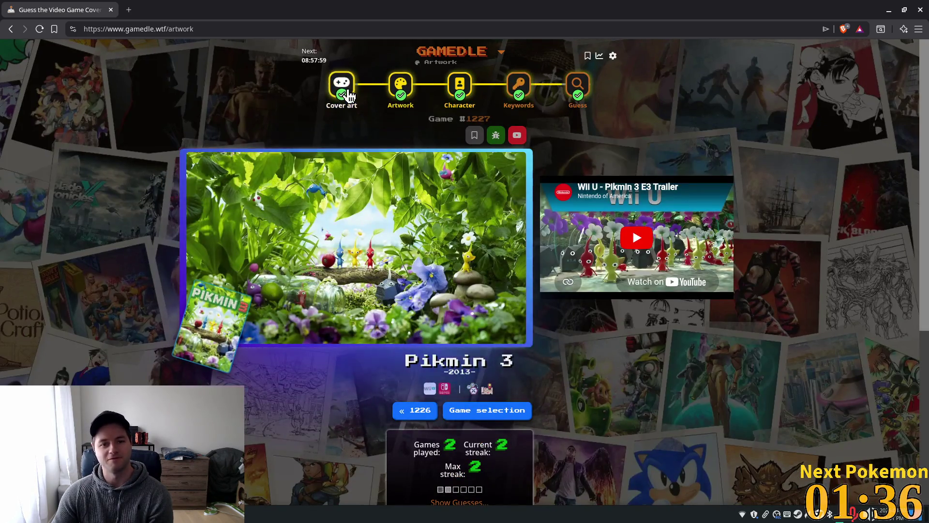
pyautogui.click(341, 86)
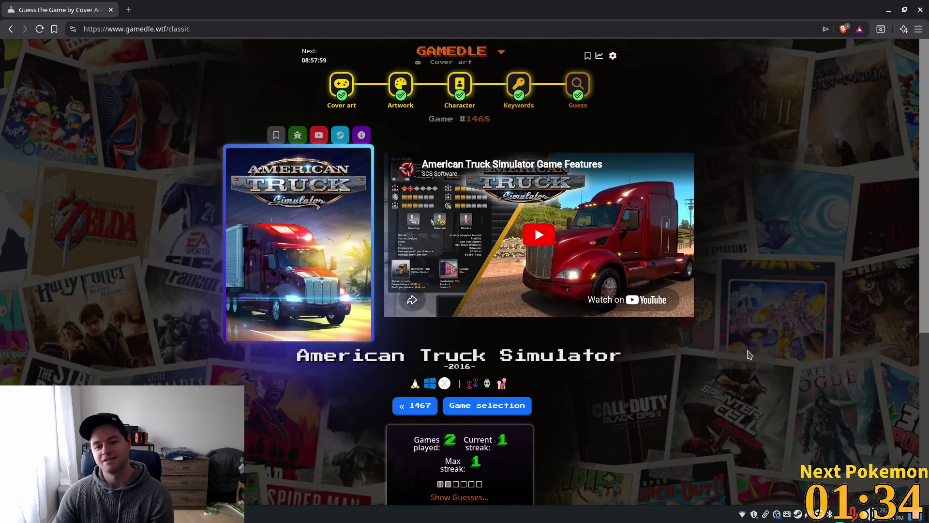
pyautogui.scroll(-5, 580, 343)
pyautogui.scroll(5, 630, 290)
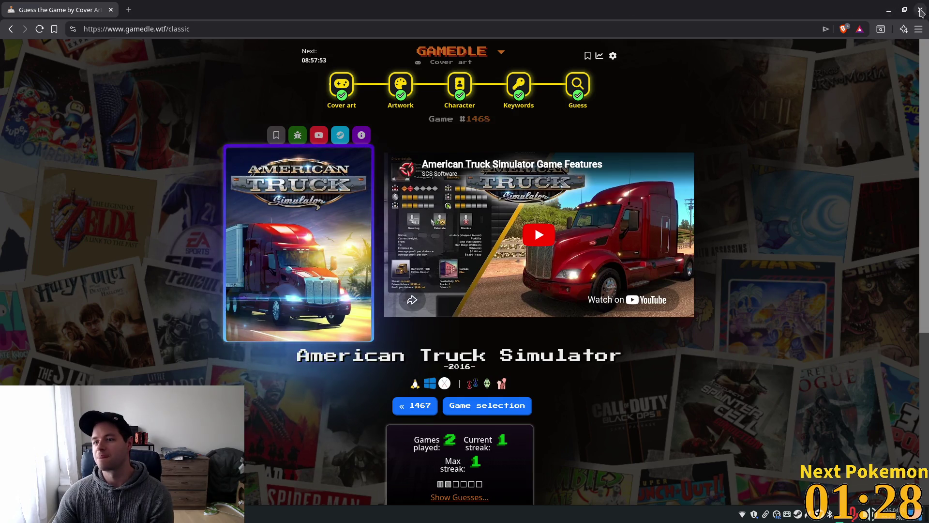
pyautogui.hotkey('alt', 'Tab')
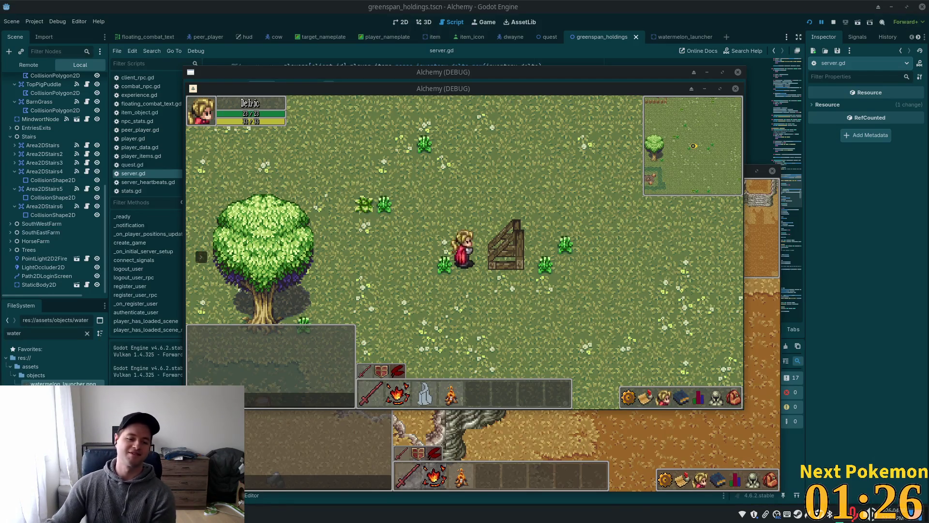
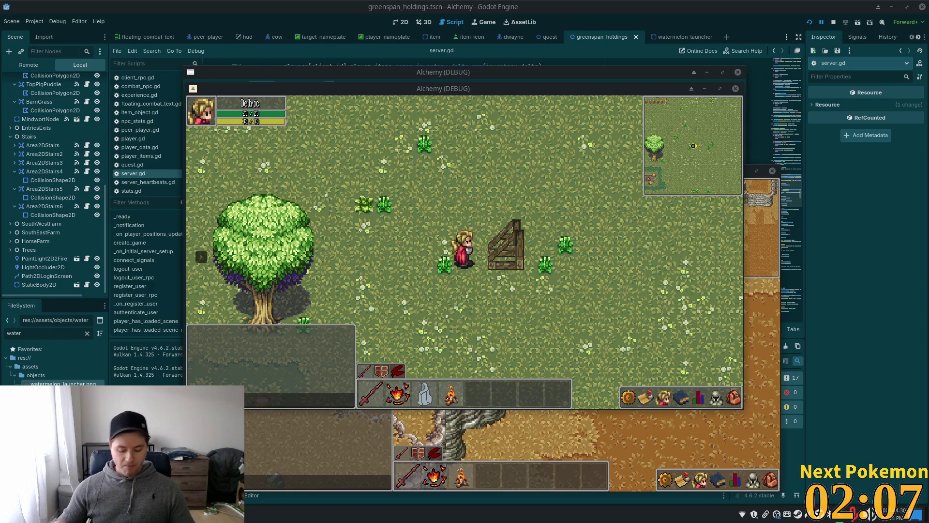
# Walk the character left and right, then relaunch the game with F5 and log in.
pyautogui.click(554, 244)
pyautogui.press('a')
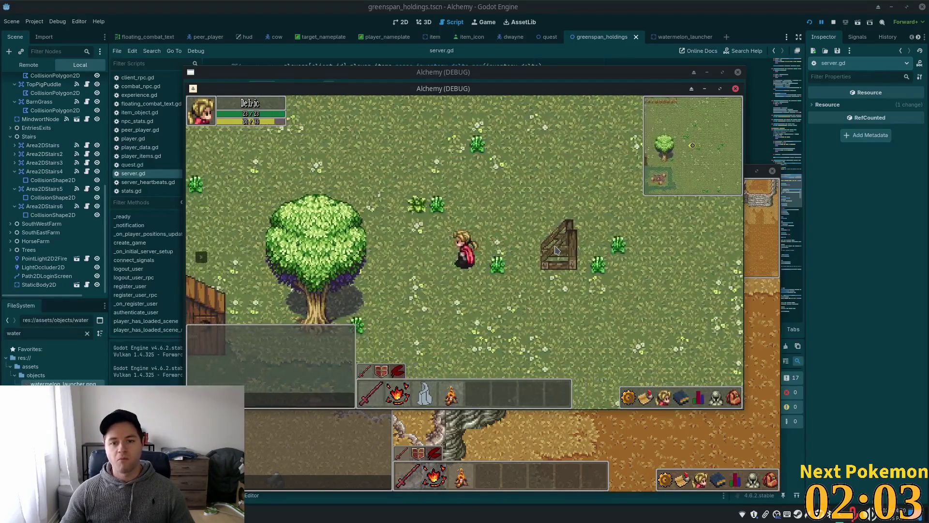
pyautogui.press('d')
pyautogui.press('F5')
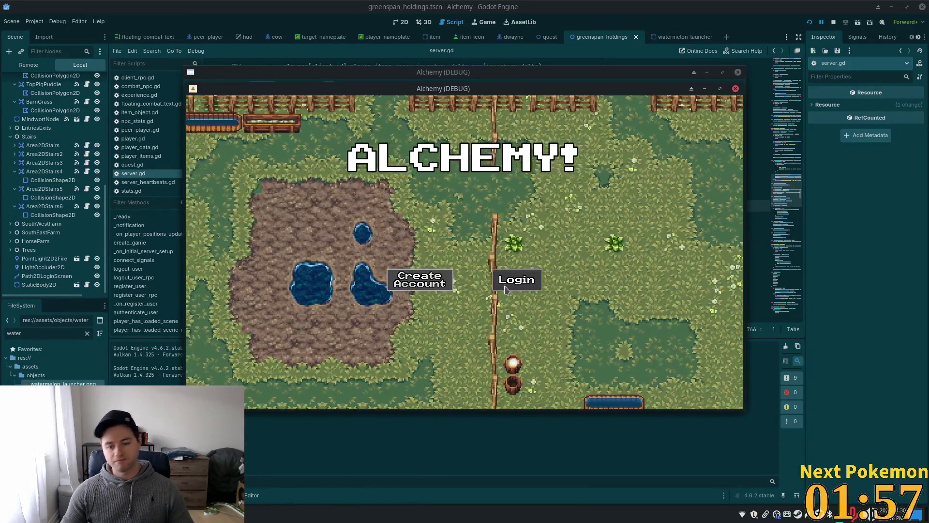
pyautogui.click(505, 288)
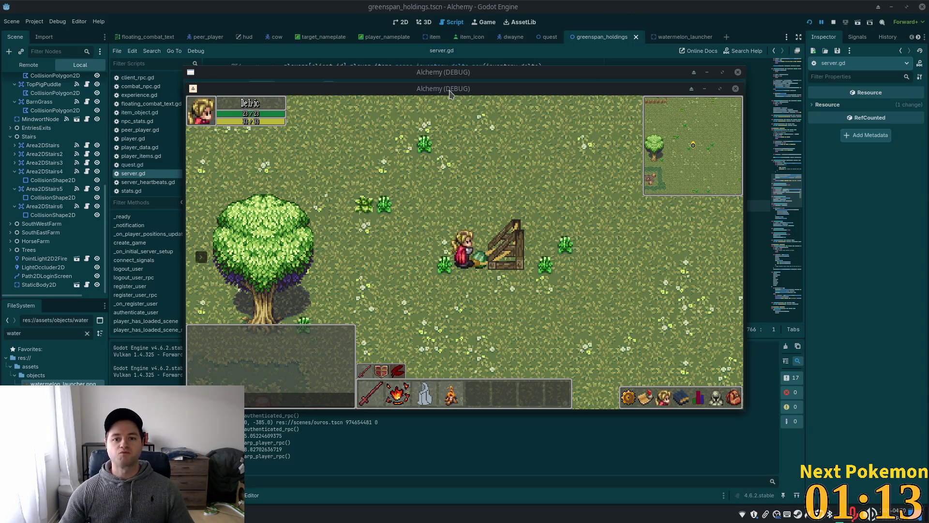
# Walk the character down, left and up beside the fence, then stop the game with F8.
pyautogui.click(490, 199)
pyautogui.press('s')
pyautogui.press('a')
pyautogui.press('a')
pyautogui.press('w')
pyautogui.press('d')
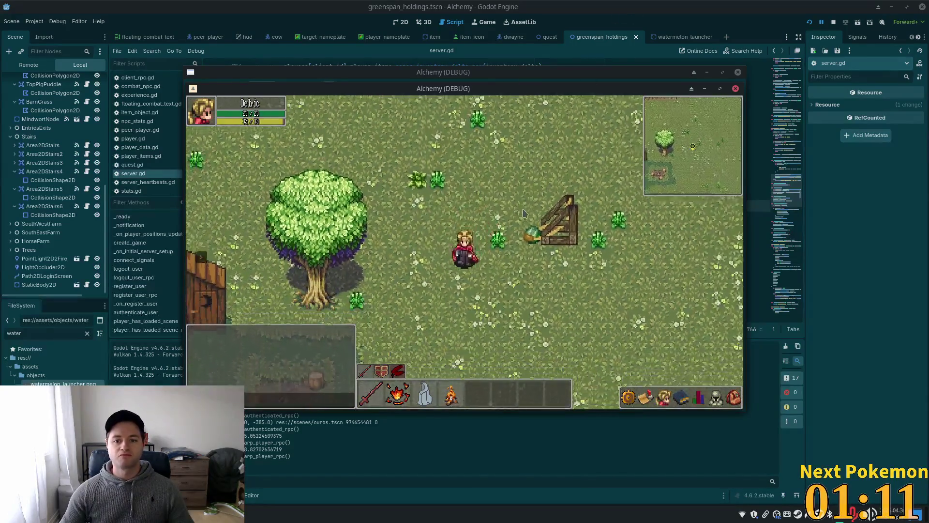
pyautogui.press('F8')
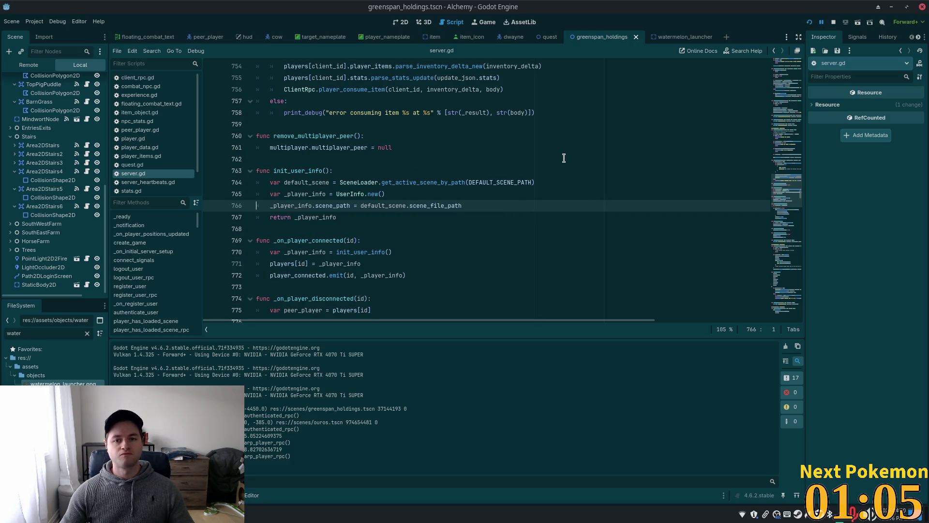
# Open the watermelon_launcher scene in Godot and switch over to Cursor.
pyautogui.click(678, 36)
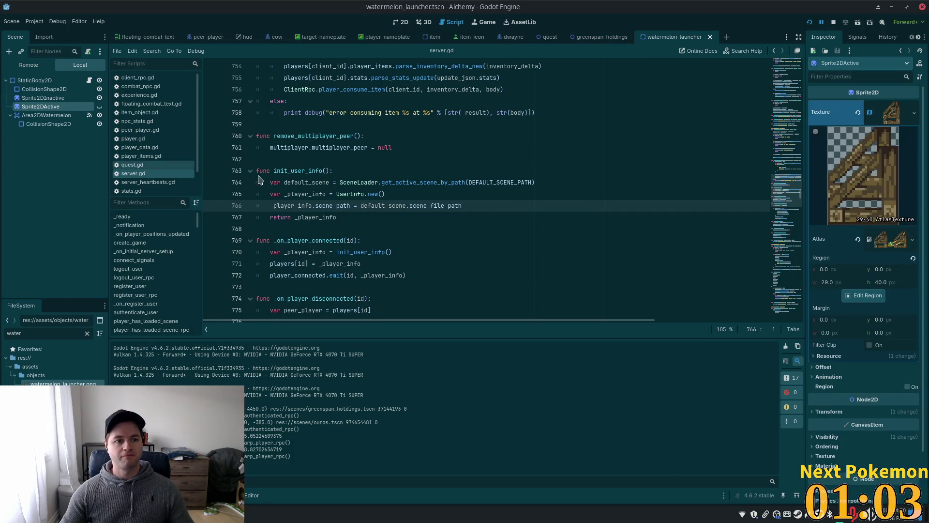
pyautogui.moveTo(795, 197); pyautogui.dragTo(786, 65)
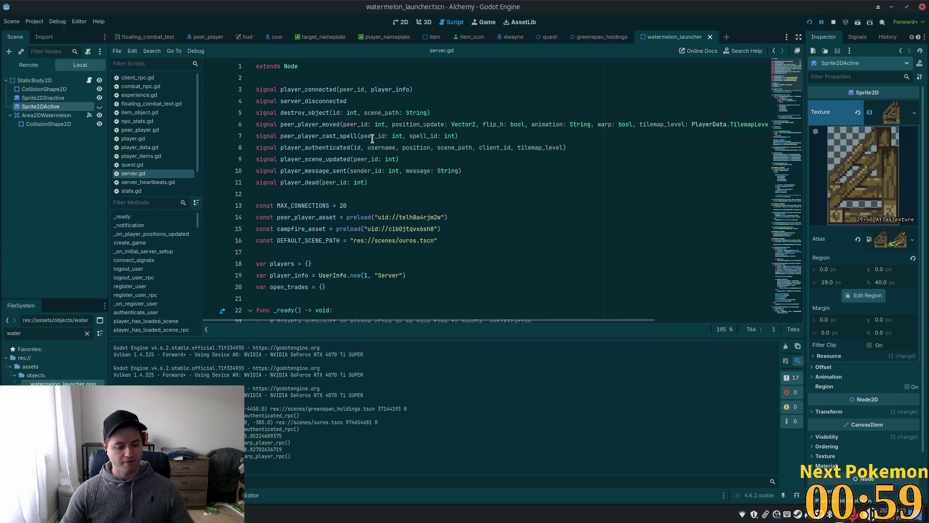
pyautogui.hotkey('alt', 'Tab')
pyautogui.hotkey('ctrl', 'p')
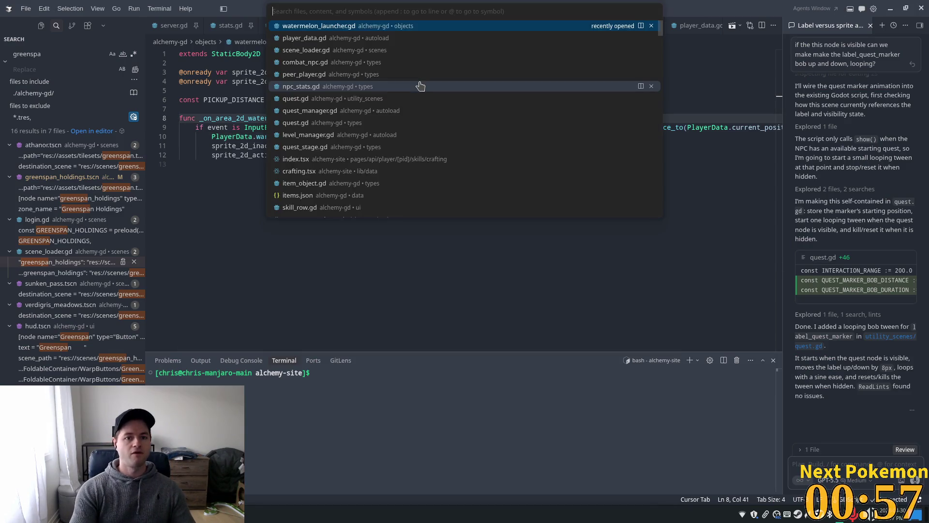
# Open player_data.gd through a quick file search for 'player'.
pyautogui.write('player')
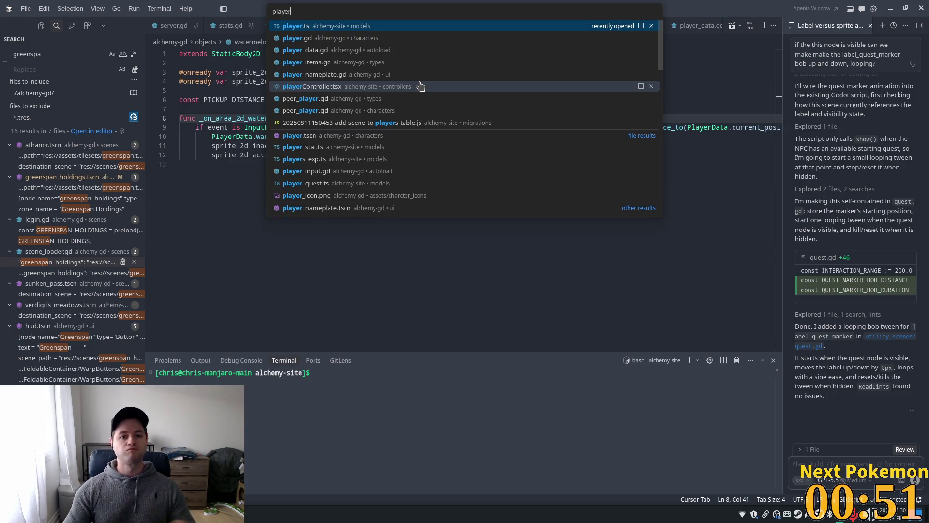
pyautogui.click(338, 50)
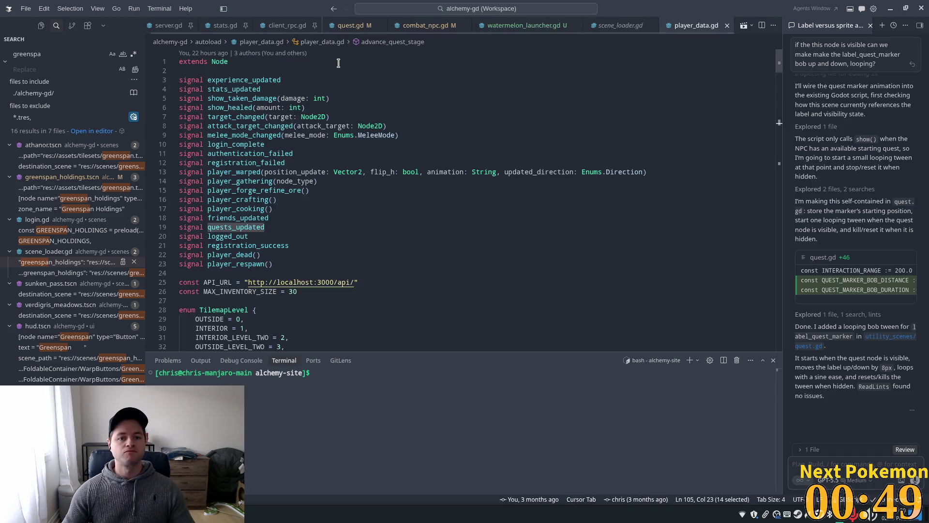
pyautogui.click(382, 126)
pyautogui.scroll(-4, 345, 236)
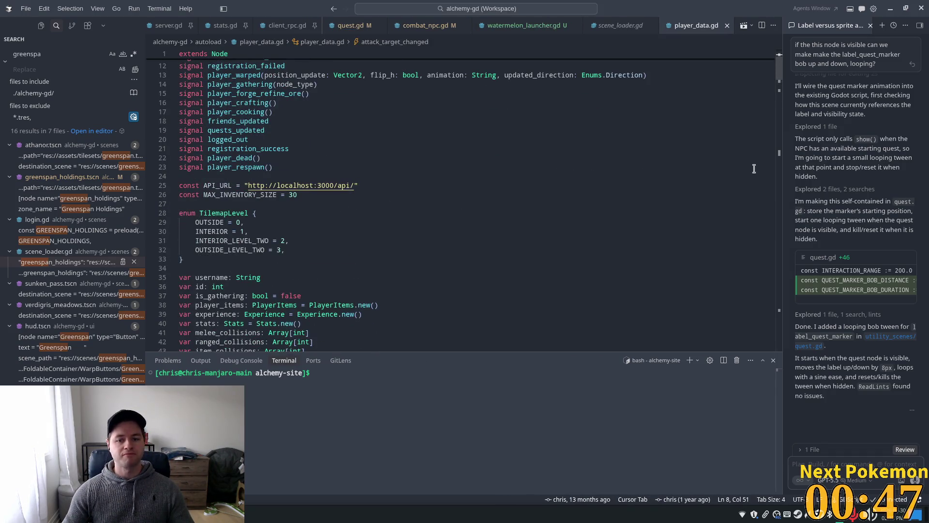
pyautogui.moveTo(779, 78); pyautogui.dragTo(779, 93)
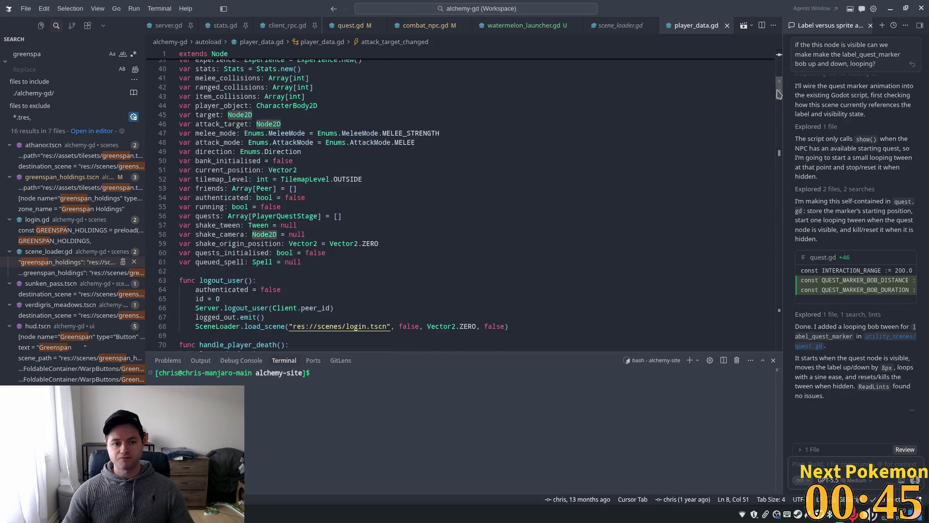
# Add 'var holding_watermelon: bool = false' on a new line after queued_spell.
pyautogui.click(321, 261)
pyautogui.press('Return')
pyautogui.write('va')
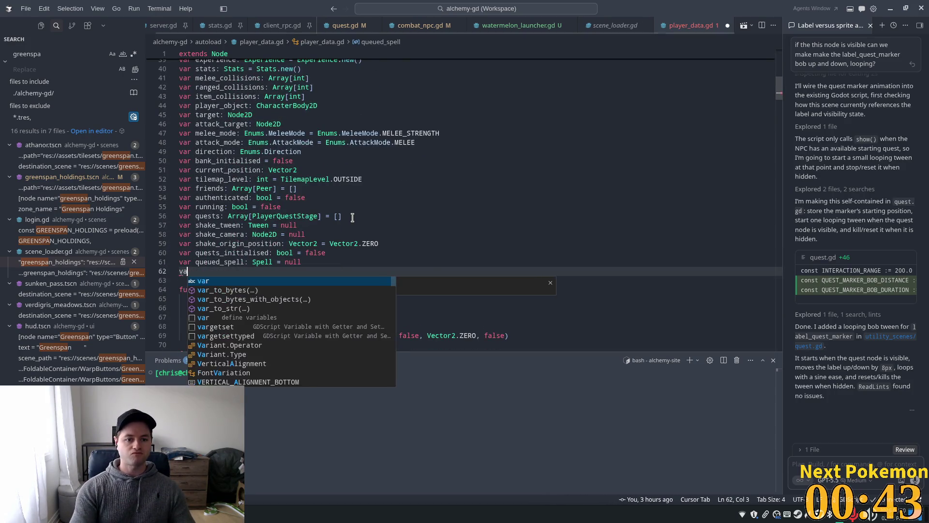
pyautogui.write('r ')
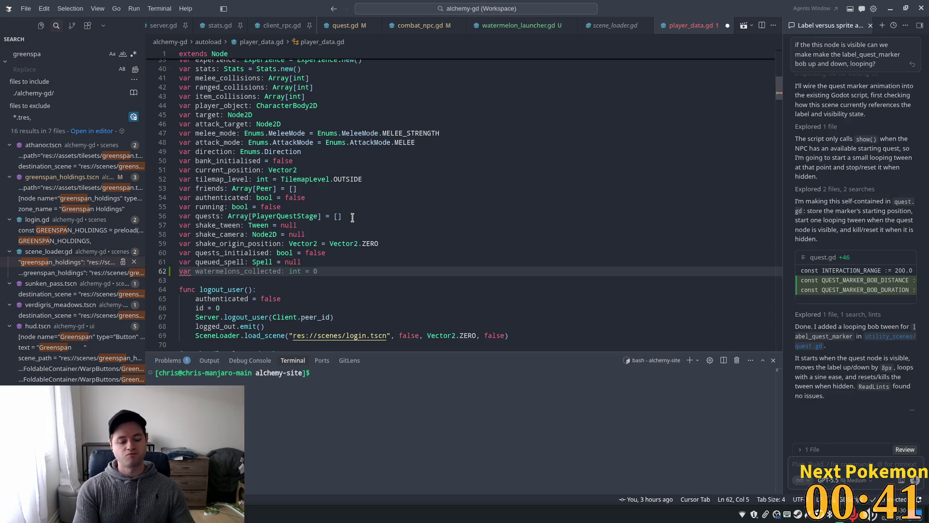
pyautogui.write('holding_')
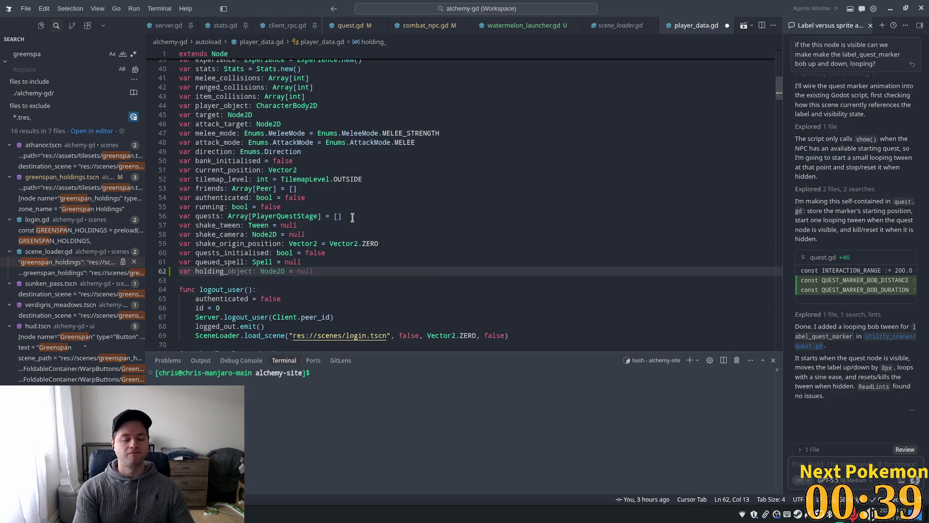
pyautogui.write('water')
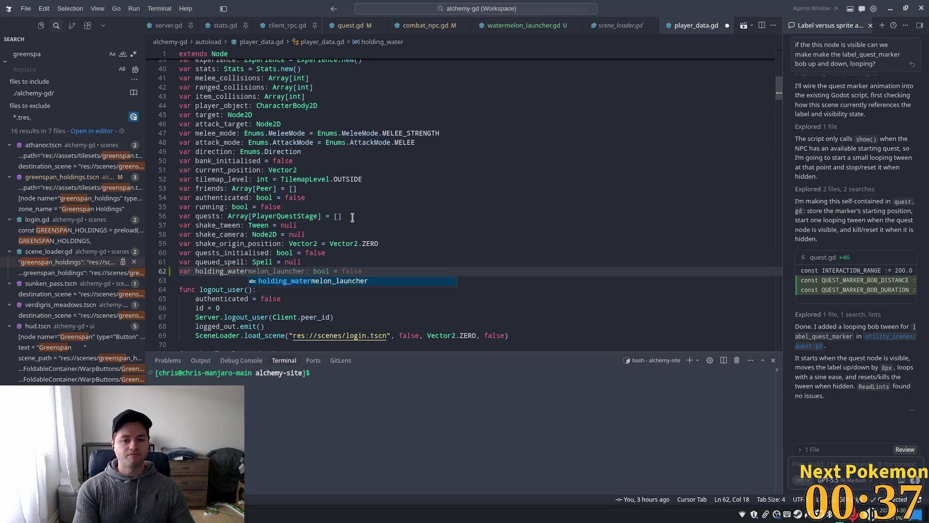
pyautogui.write('melon')
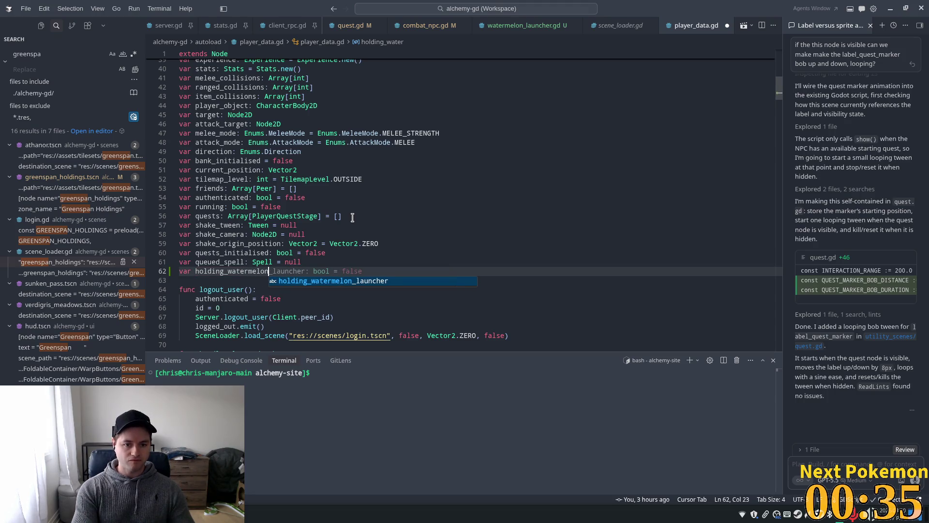
pyautogui.write(': bo')
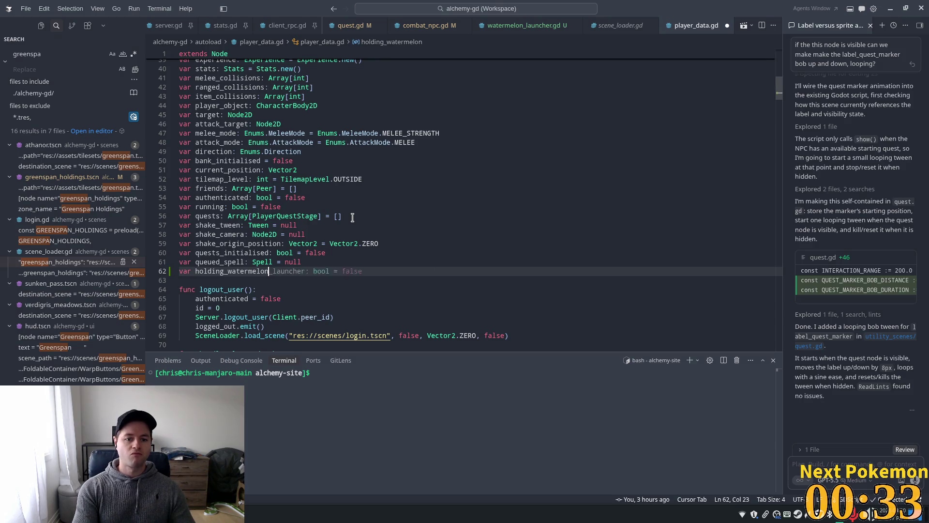
pyautogui.press('Escape')
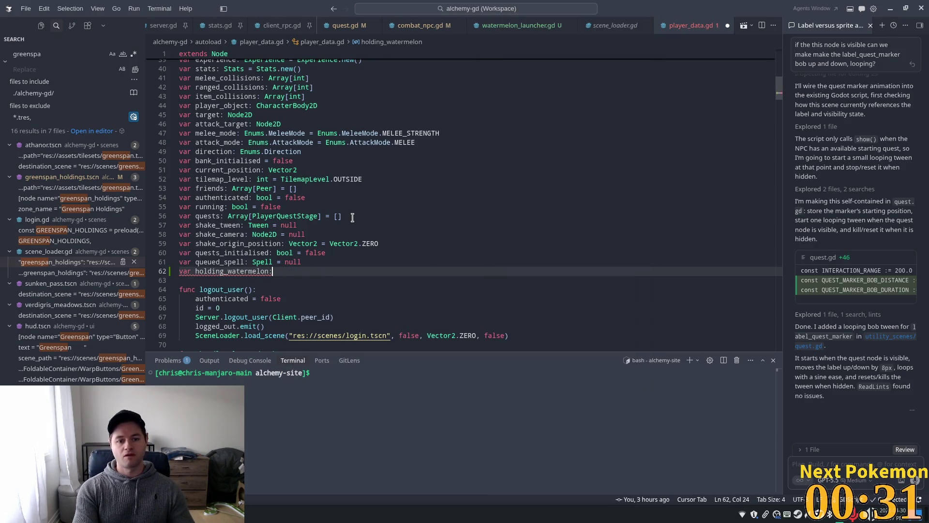
pyautogui.write('oo')
pyautogui.press('Tab')
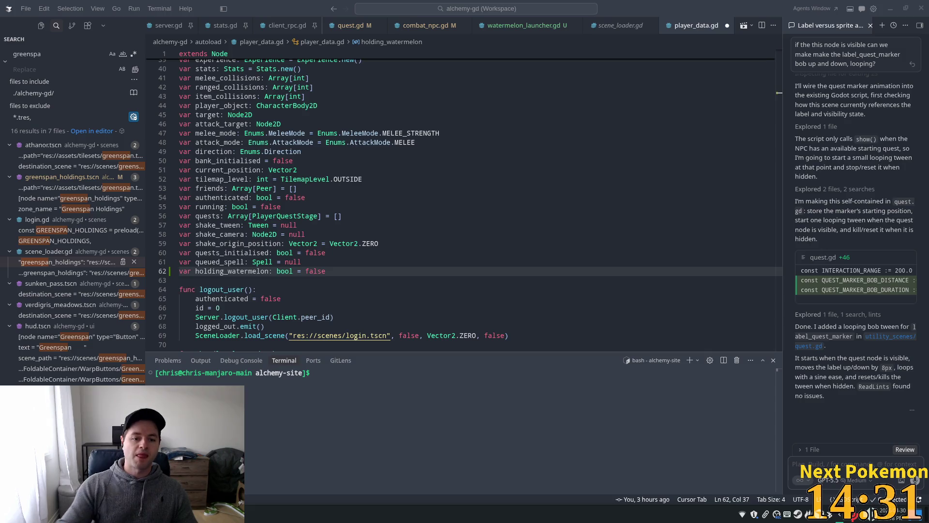
# Below logout_user, add set_holding_watermelon(value: bool) assigning value to holding_watermelon, via suggestions.
pyautogui.click(349, 206)
pyautogui.scroll(-3, 264, 242)
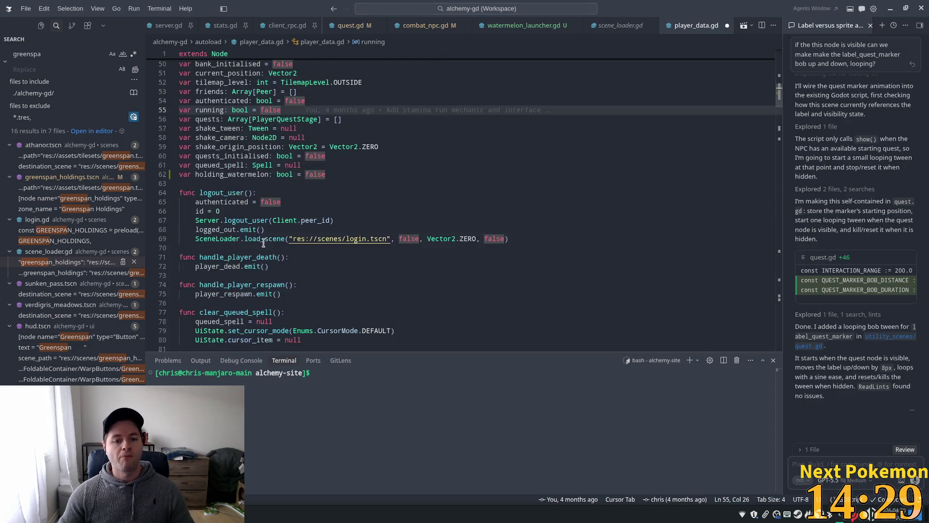
pyautogui.click(551, 236)
pyautogui.press('Return')
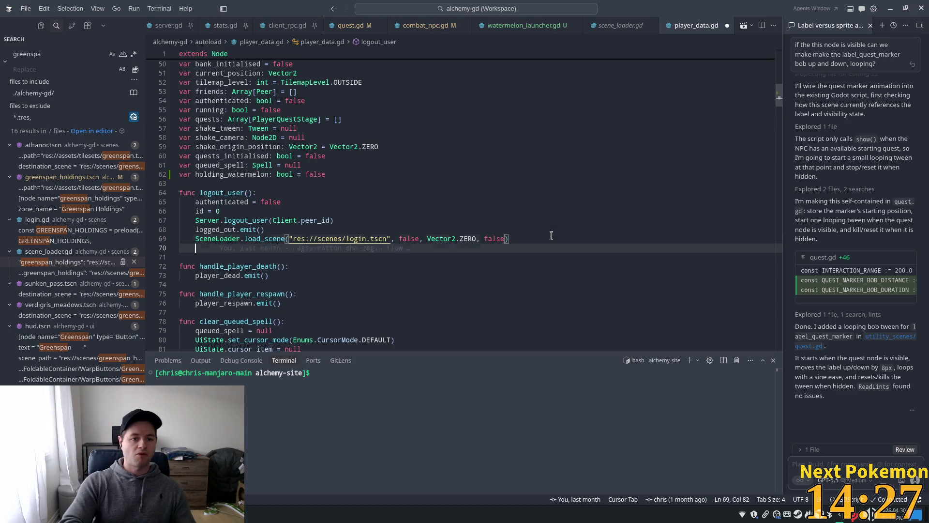
pyautogui.press('Return')
pyautogui.write('func')
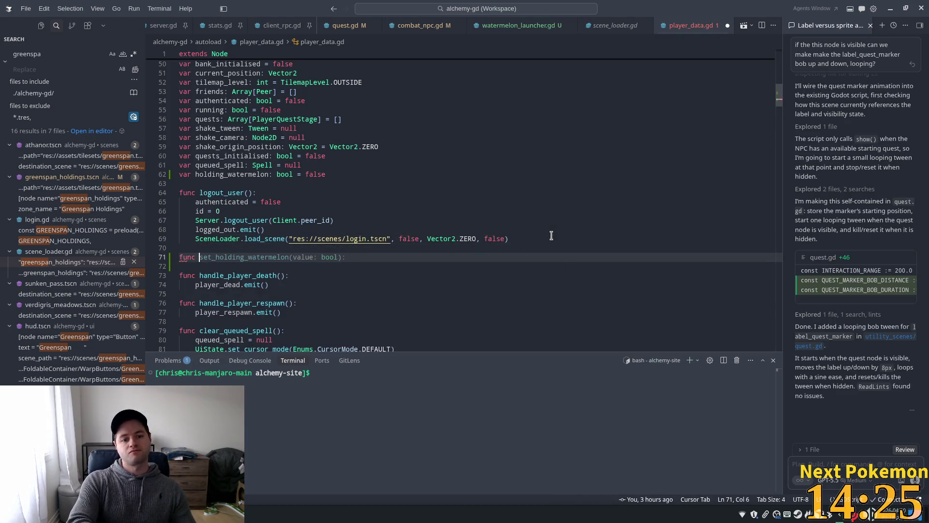
pyautogui.press('Tab')
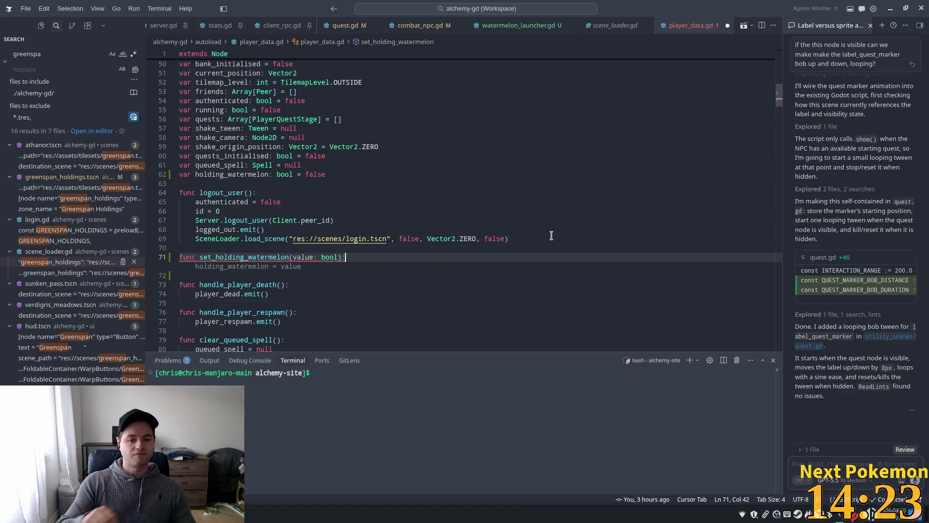
pyautogui.press('Tab')
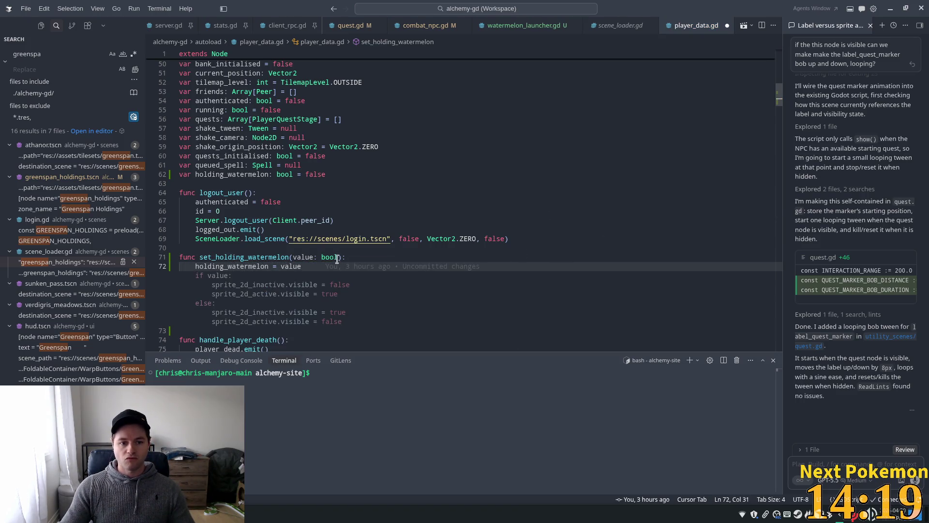
pyautogui.moveTo(779, 97); pyautogui.dragTo(790, 63)
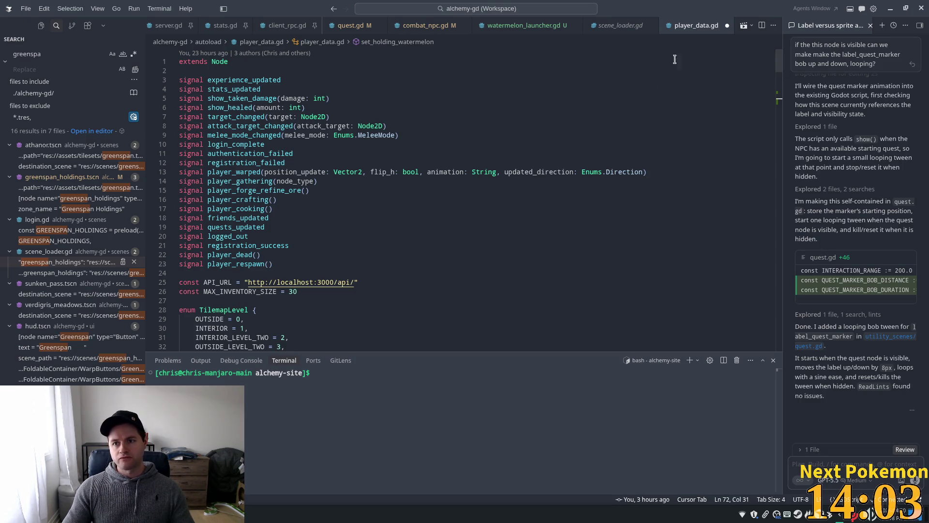
pyautogui.click(272, 263)
pyautogui.press('Return')
pyautogui.write('signal')
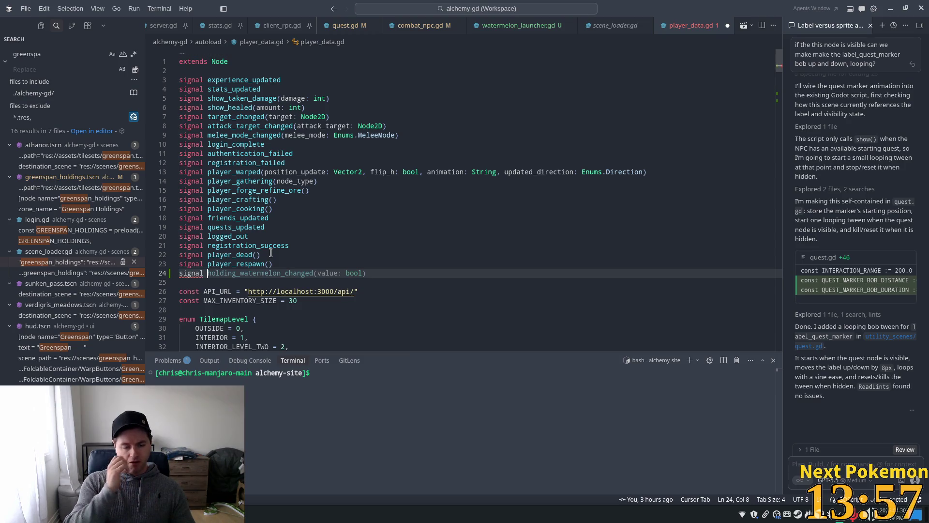
pyautogui.press('Tab')
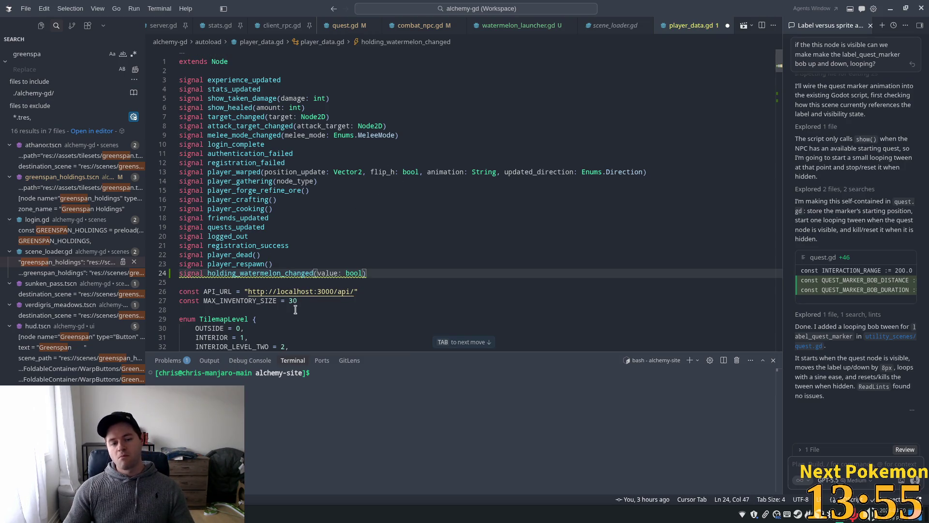
pyautogui.doubleClick(249, 273)
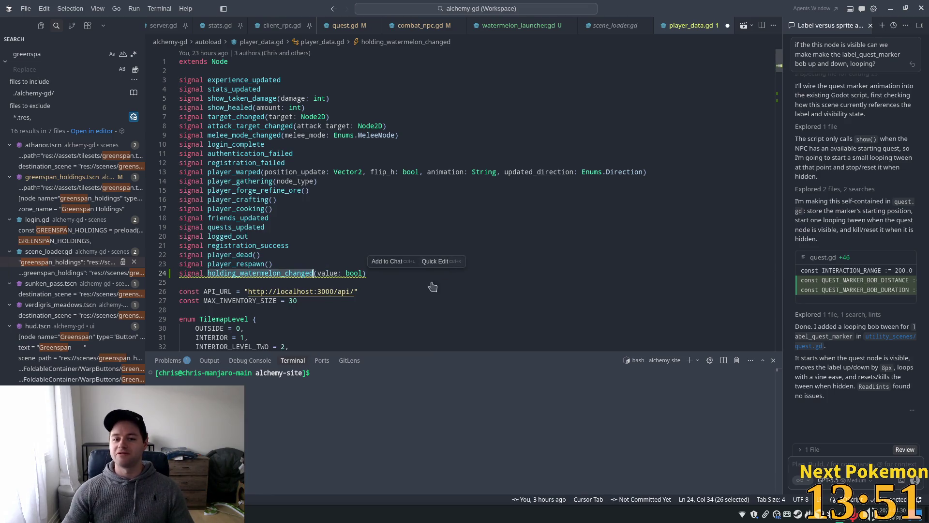
pyautogui.click(295, 253)
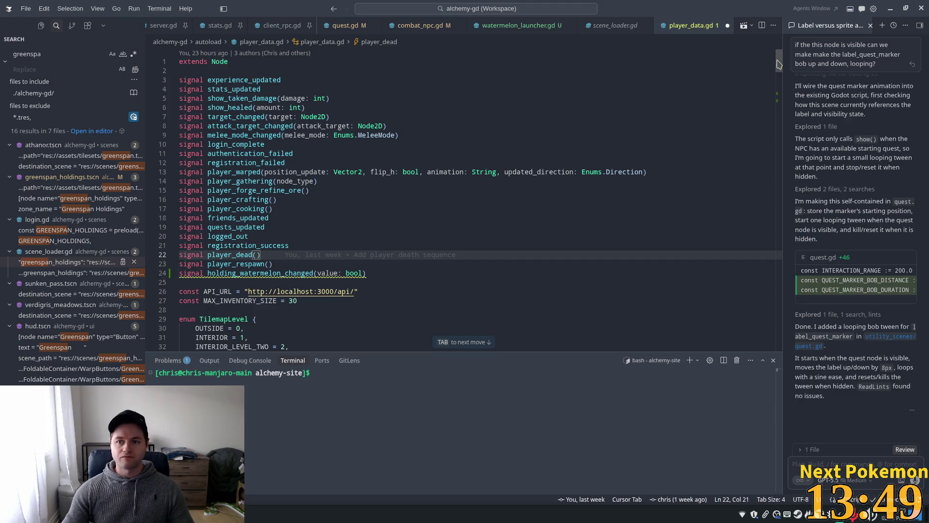
pyautogui.scroll(-7, 780, 81)
pyautogui.scroll(-9, 780, 81)
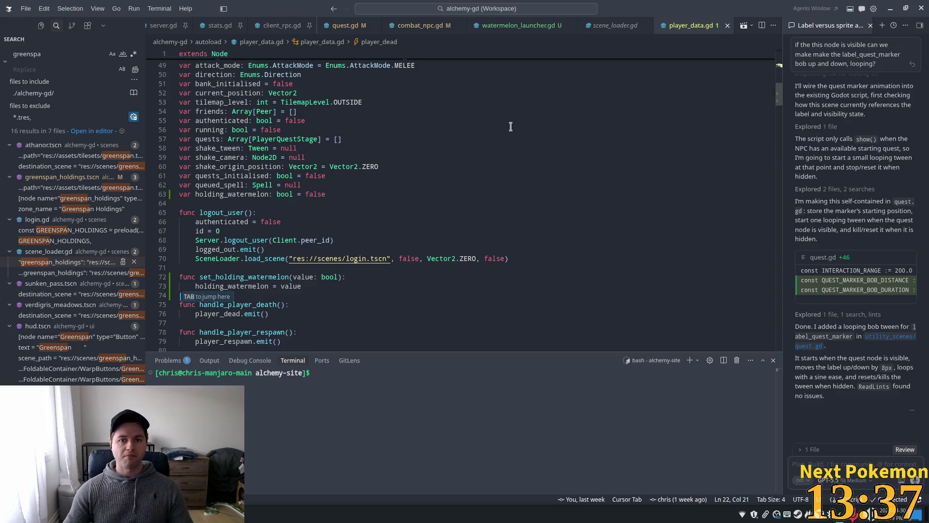
pyautogui.hotkey('ctrl', 'p')
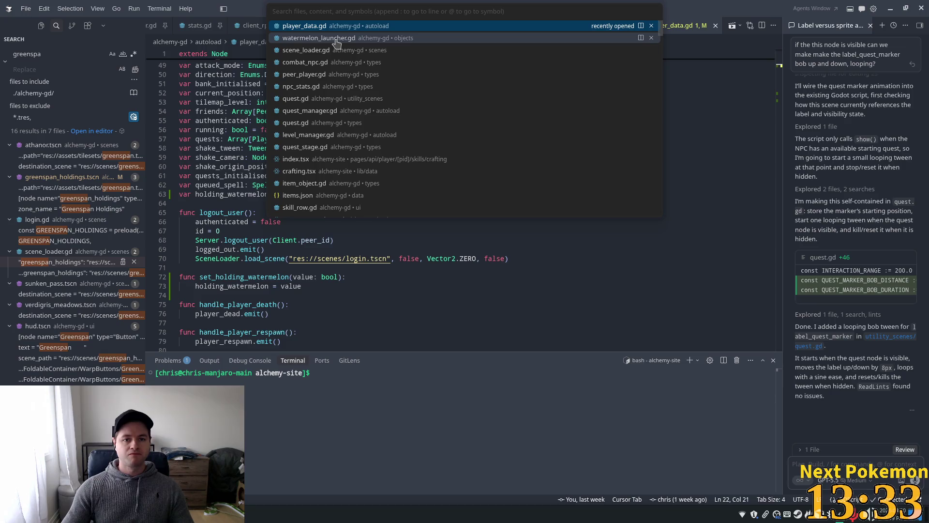
# Open player.gd under characters from a Quick Open search for 'player'.
pyautogui.write('player')
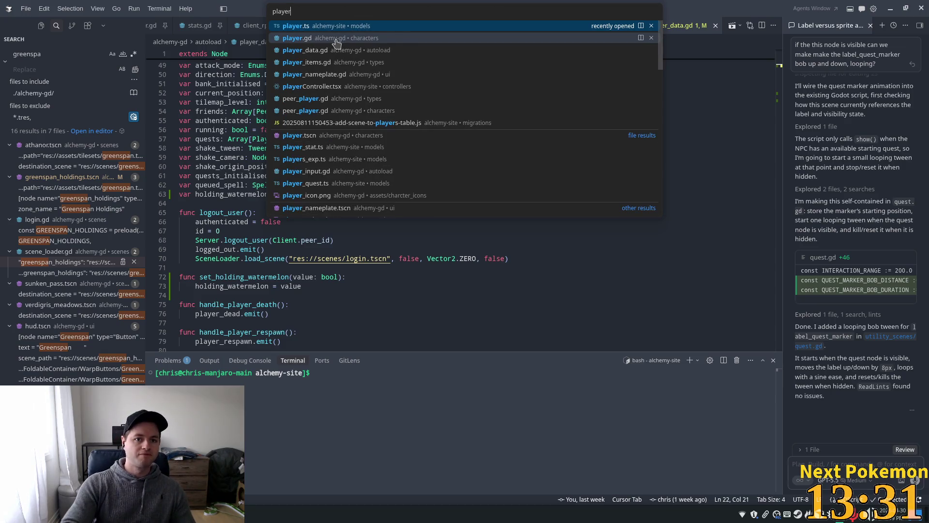
pyautogui.click(304, 38)
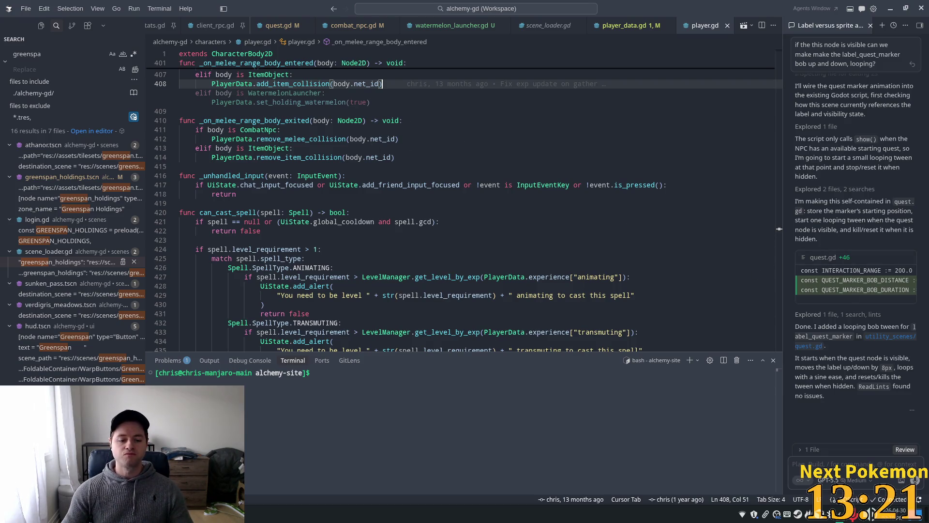
pyautogui.click(227, 514)
# Refresh the PokemonCommunityGame popup, view the Pokémon list and Frillish's details, then return to Missions.
pyautogui.click(289, 455)
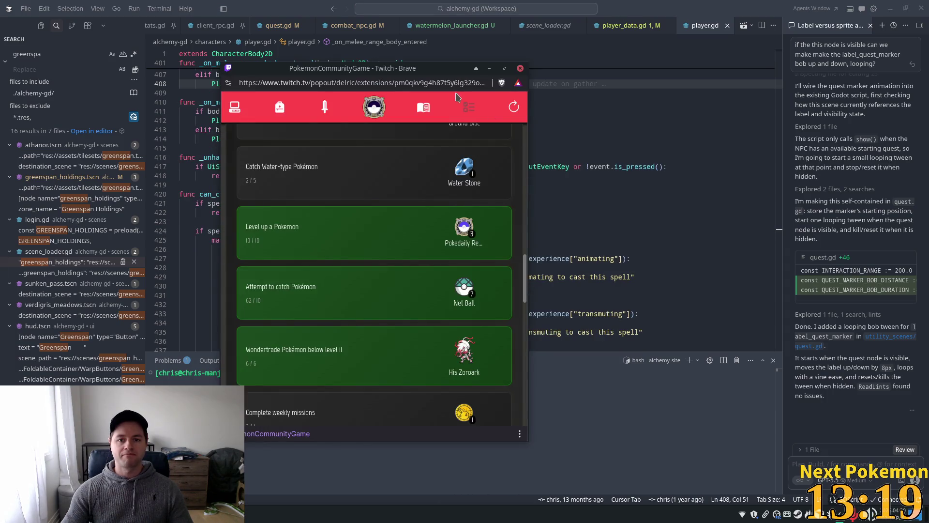
pyautogui.scroll(1, 445, 202)
pyautogui.click(506, 107)
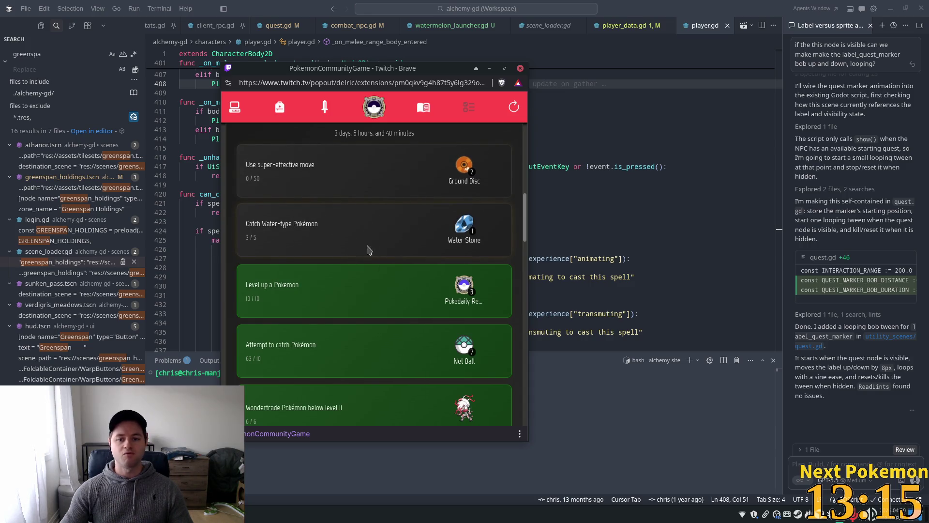
pyautogui.click(233, 110)
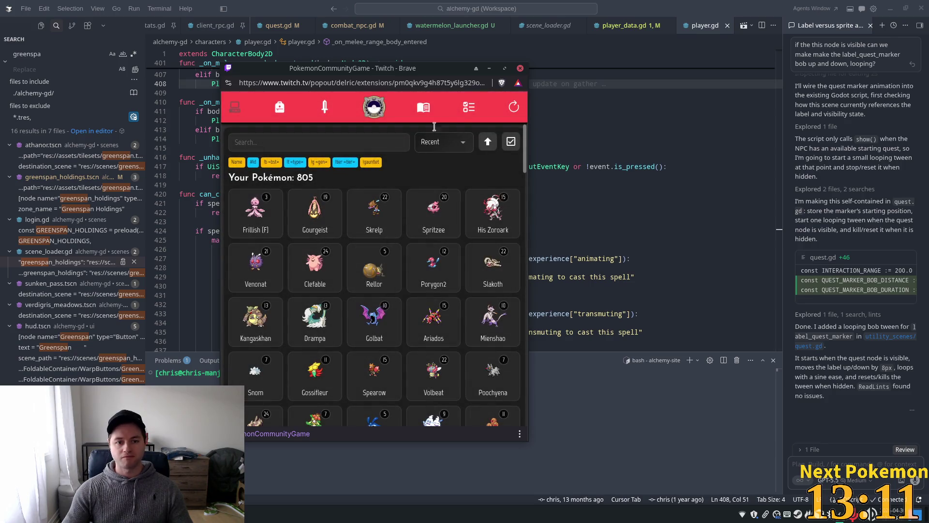
pyautogui.click(472, 106)
pyautogui.click(235, 108)
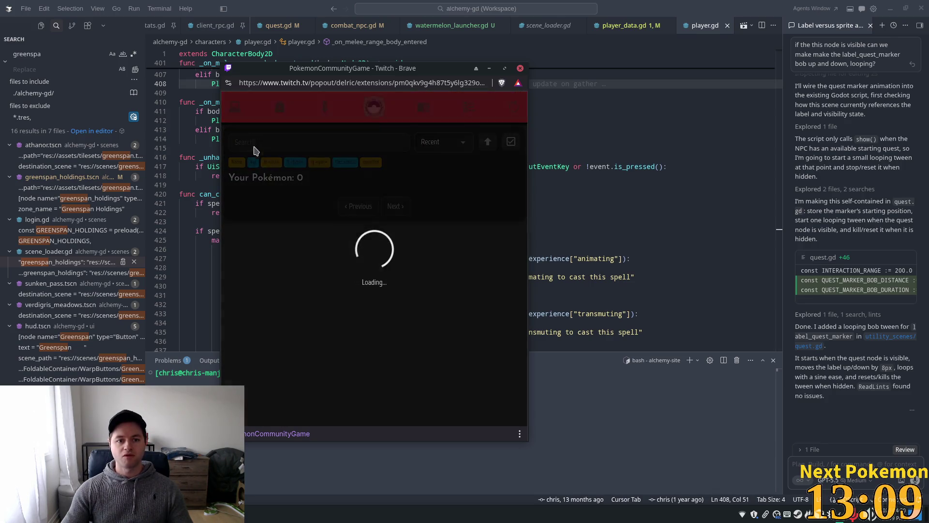
pyautogui.click(252, 209)
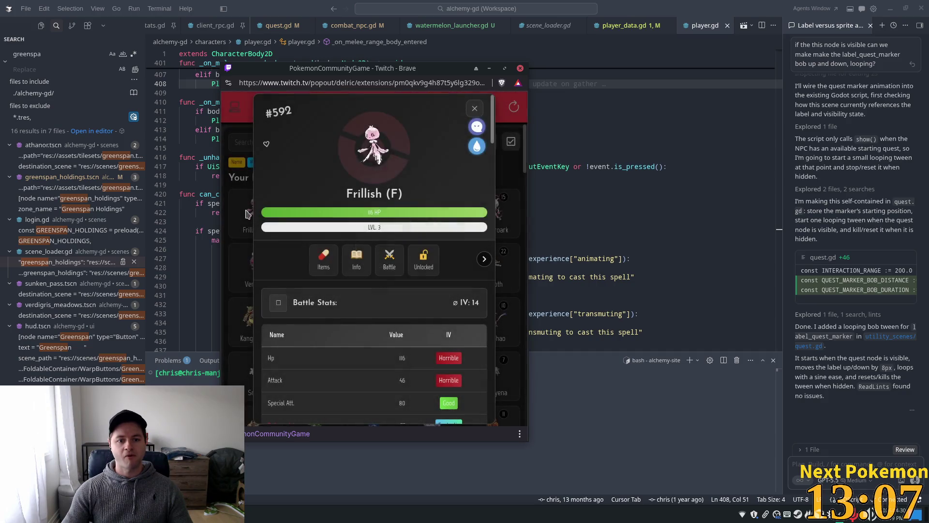
pyautogui.click(475, 108)
pyautogui.click(468, 106)
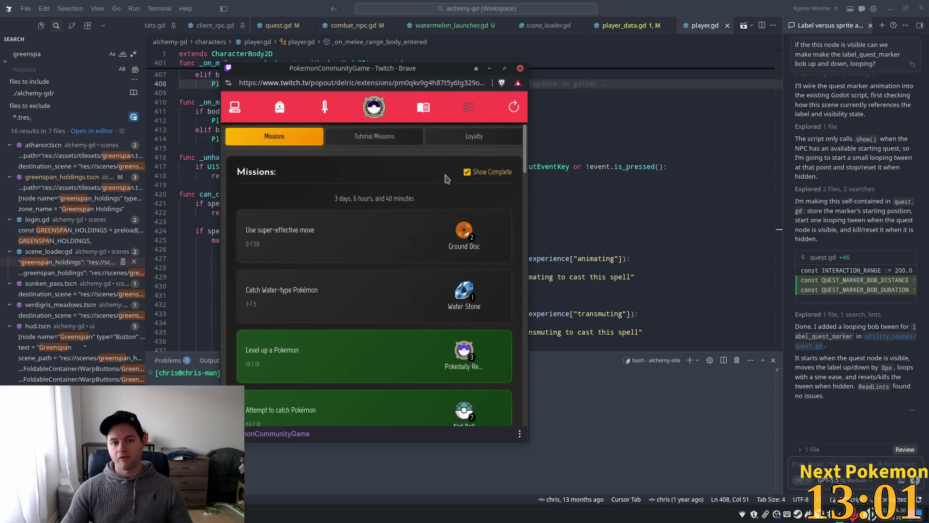
pyautogui.moveTo(646, 5)
pyautogui.mouseDown()
pyautogui.moveTo(605, 54)
pyautogui.moveTo(651, 1)
pyautogui.mouseUp()
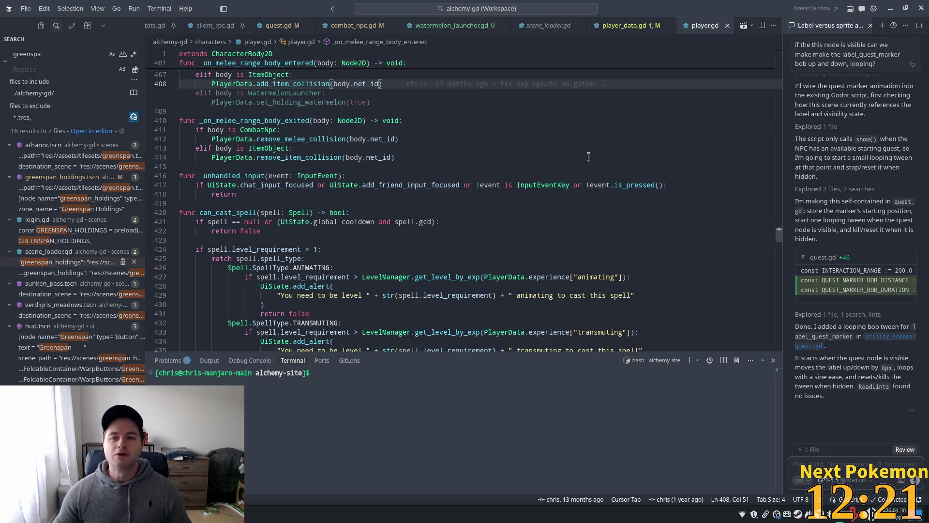
# Undo the suggested watermelon-launcher branch and insert a blank line after player_dead.connect in _ready.
pyautogui.hotkey('ctrl', 'z')
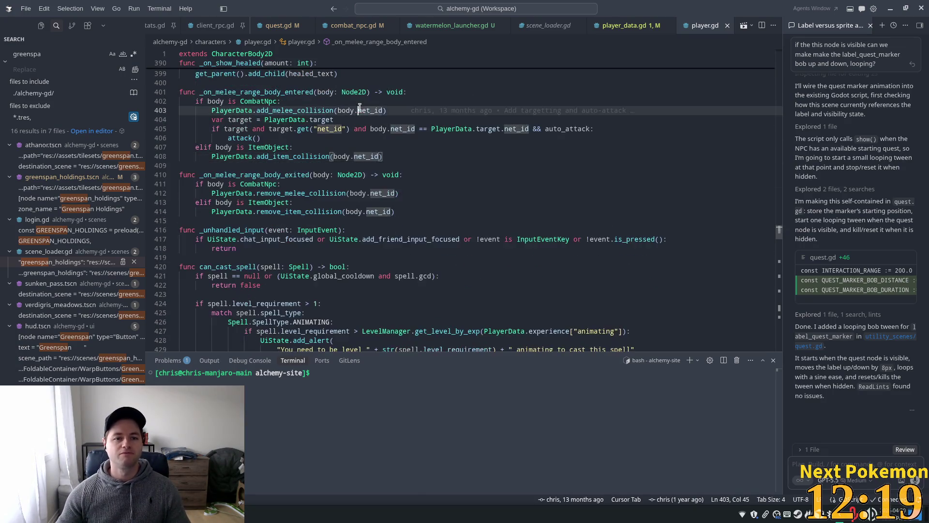
pyautogui.scroll(20, 281, 193)
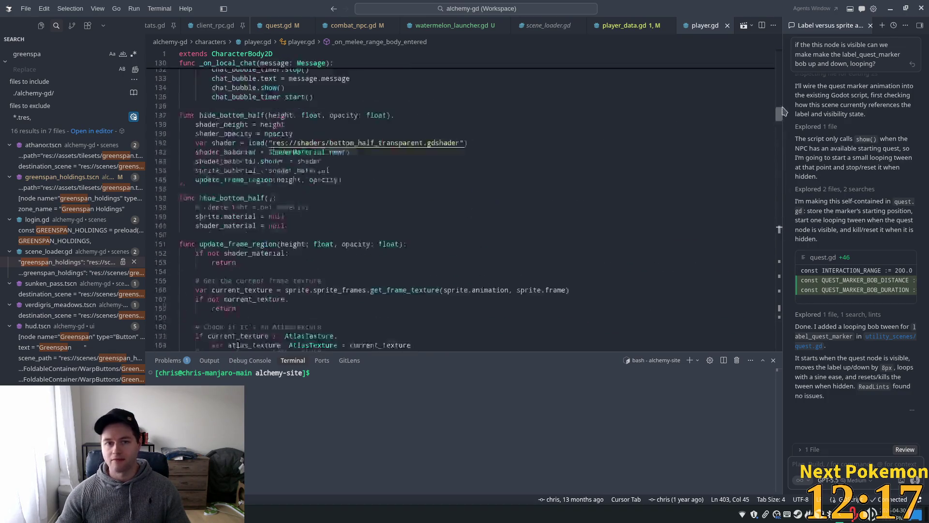
pyautogui.scroll(10, 280, 194)
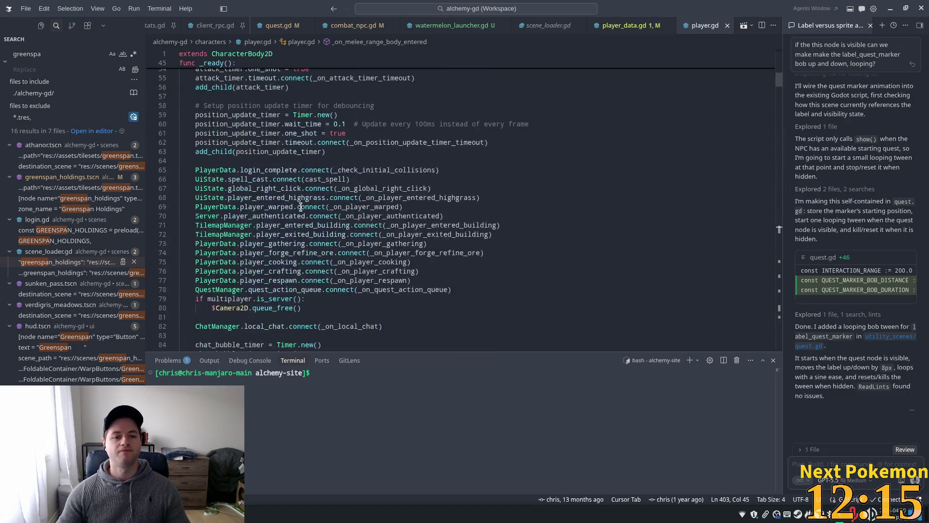
pyautogui.click(272, 203)
pyautogui.scroll(-9, 430, 285)
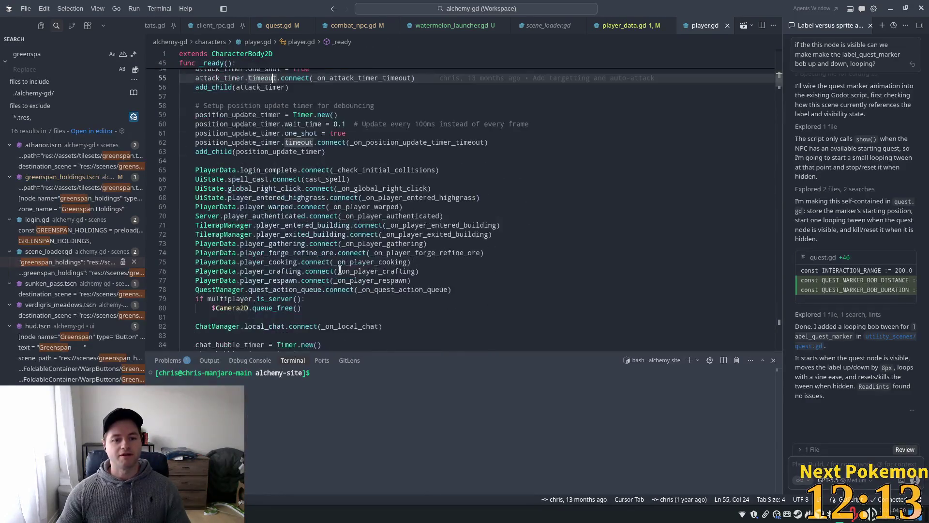
pyautogui.click(333, 246)
pyautogui.click(317, 261)
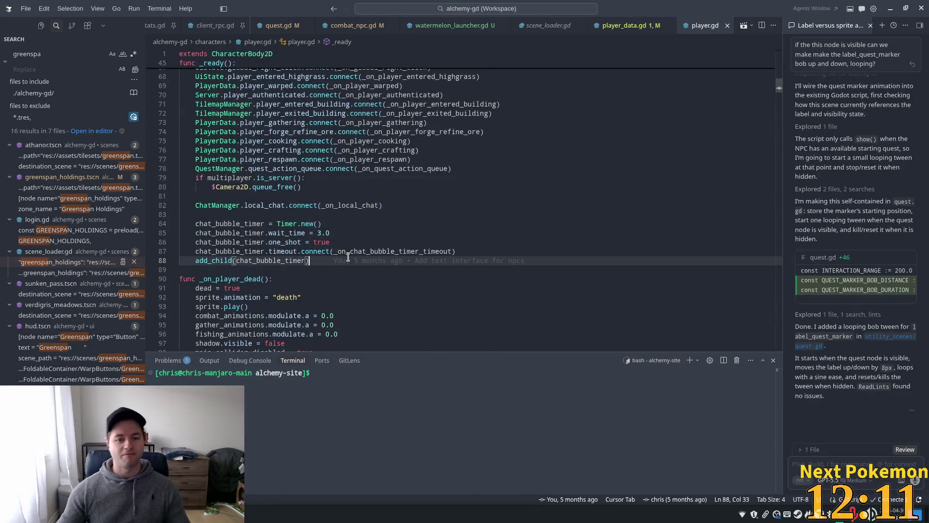
pyautogui.scroll(4, 348, 256)
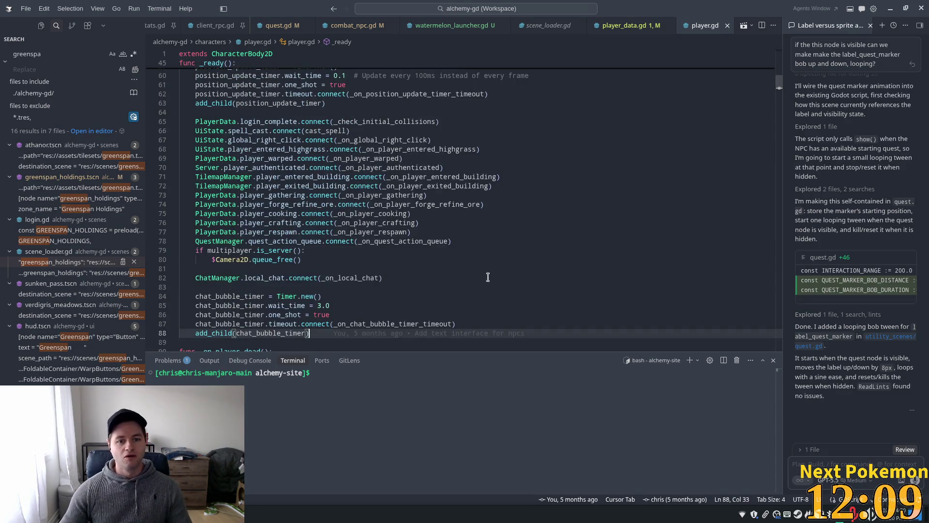
pyautogui.scroll(4, 451, 267)
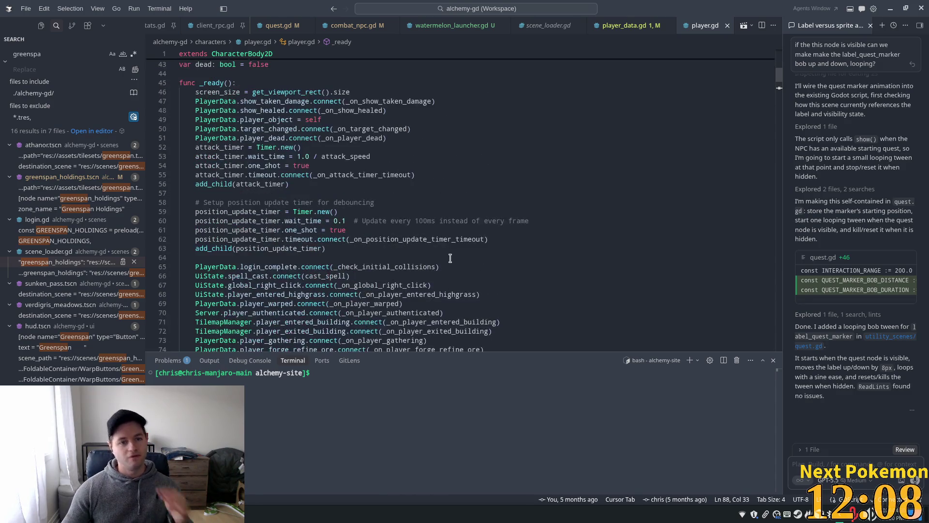
pyautogui.click(386, 138)
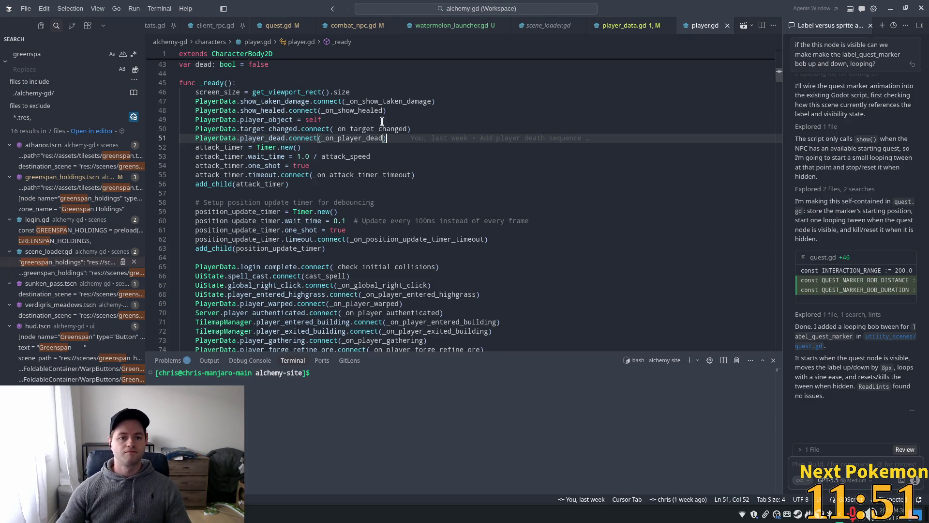
pyautogui.press('Return')
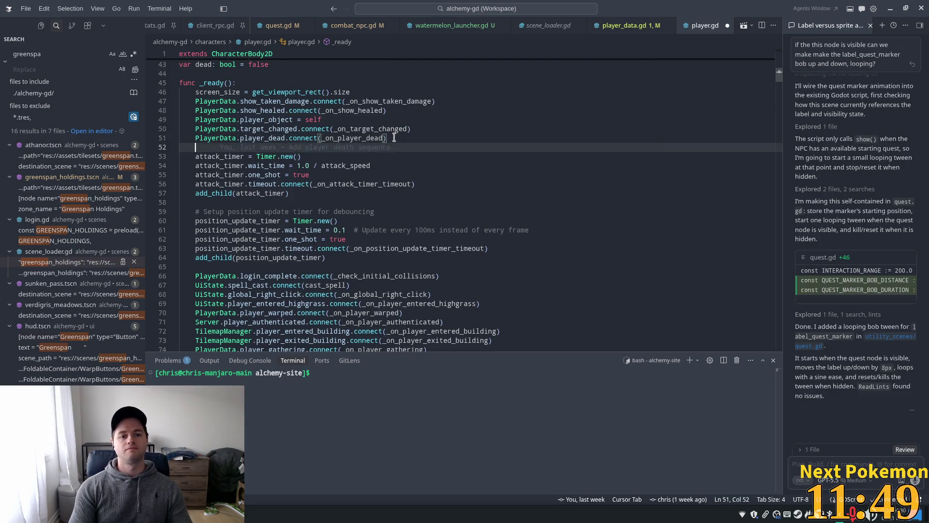
# Add the holding_watermelon_changed.connect line and its _on_holding_watermelon_changed handler from the suggestion.
pyautogui.write('Pla')
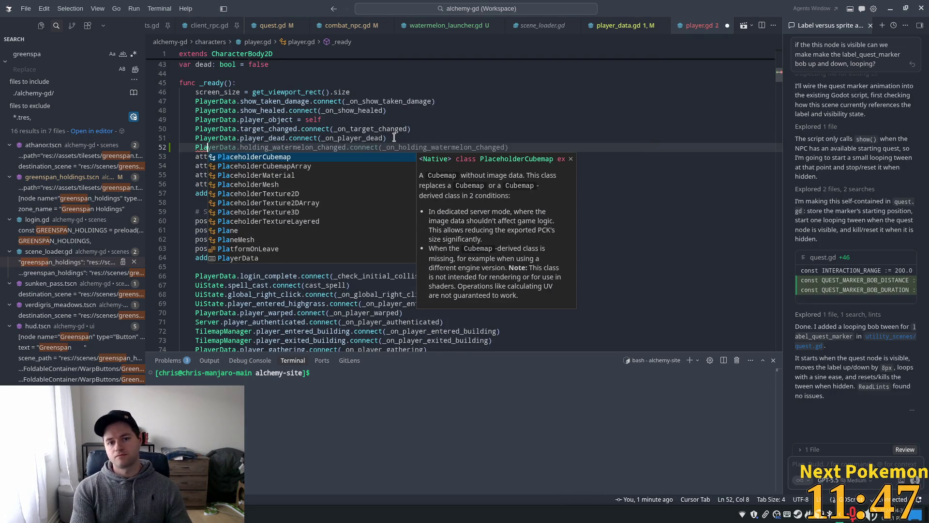
pyautogui.press('Tab')
pyautogui.press('Tab')
pyautogui.press('Tab')
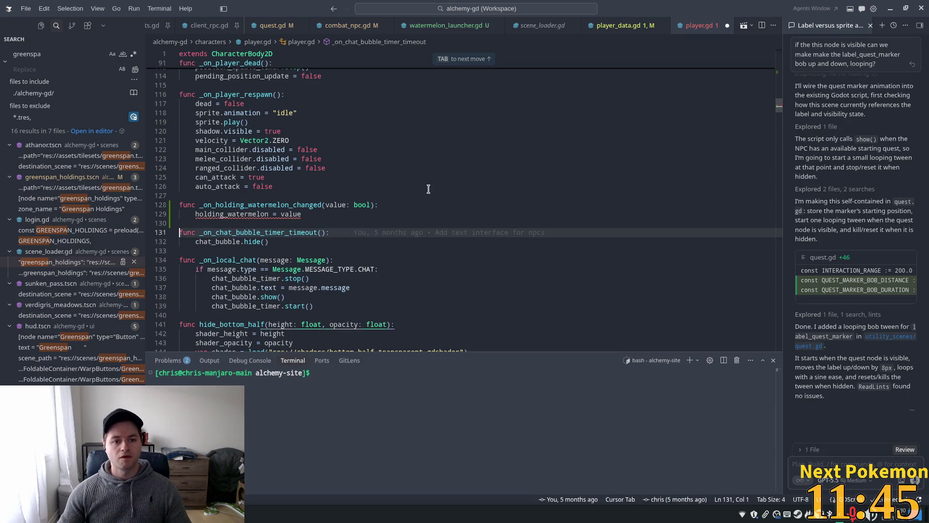
pyautogui.doubleClick(223, 214)
pyautogui.scroll(2, 224, 214)
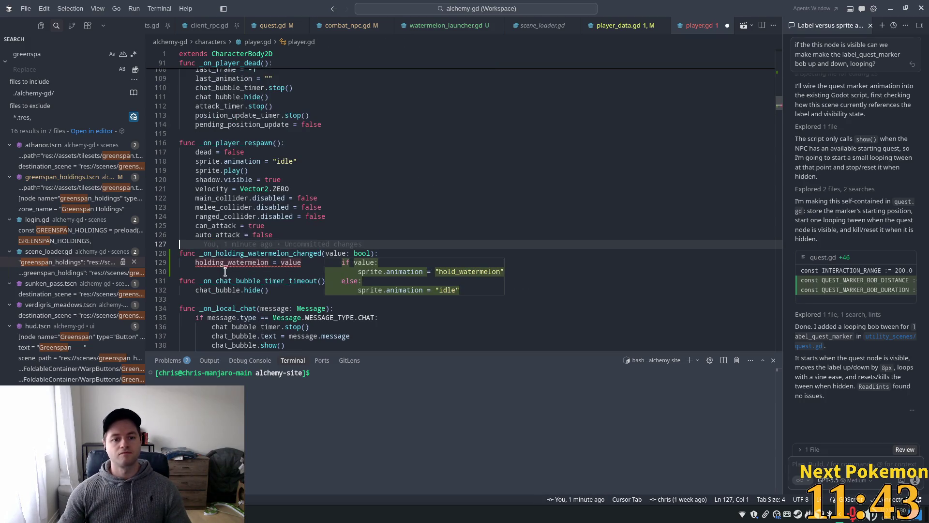
pyautogui.scroll(15, 272, 166)
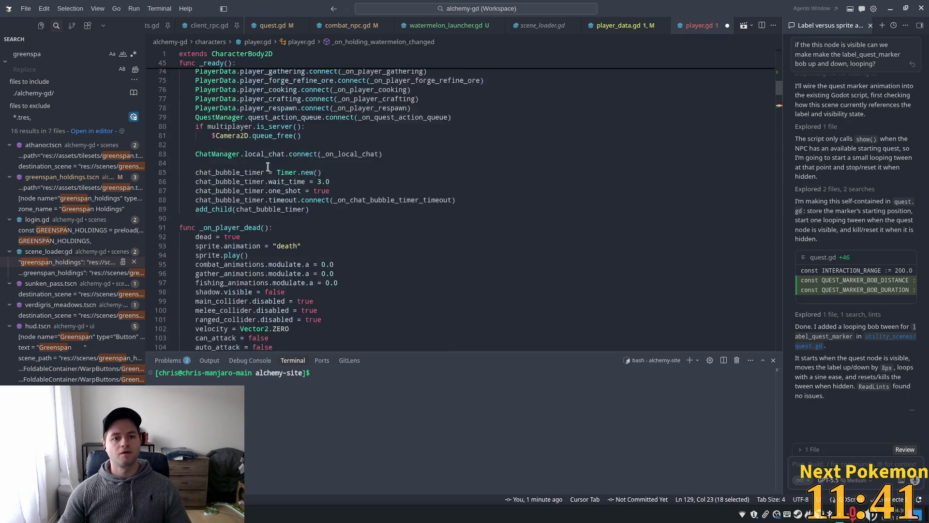
pyautogui.scroll(-9, 273, 167)
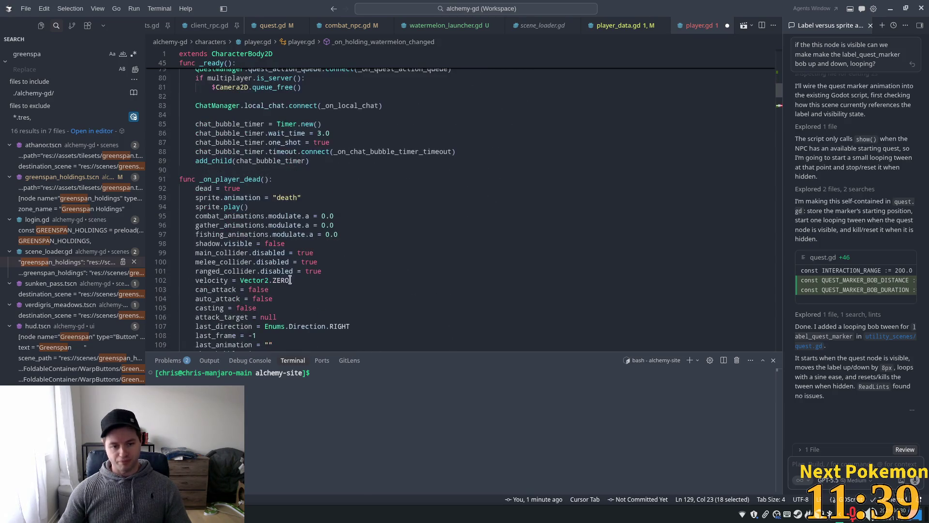
pyautogui.scroll(-7, 272, 286)
pyautogui.press('Down')
# Replace the handler's assignment with 'if value: pass' and save player.gd.
pyautogui.moveTo(312, 237); pyautogui.dragTo(195, 238)
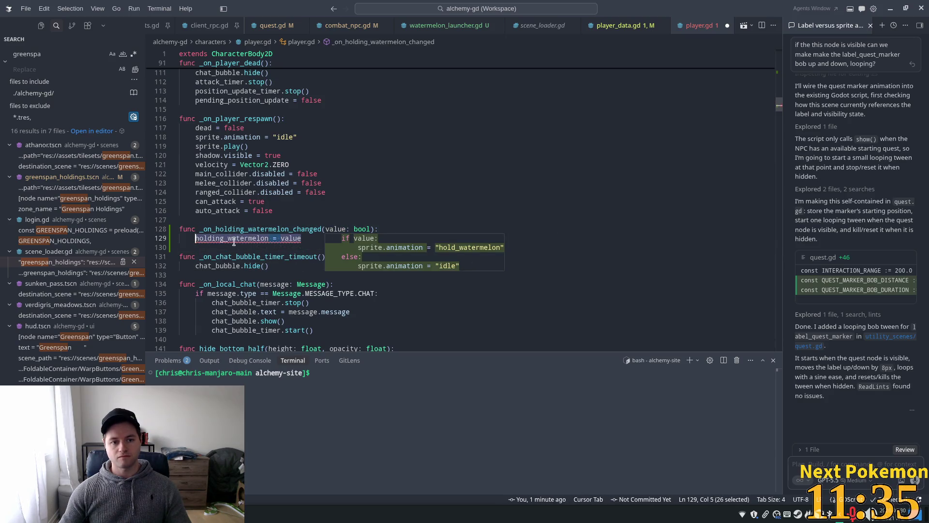
pyautogui.write('if')
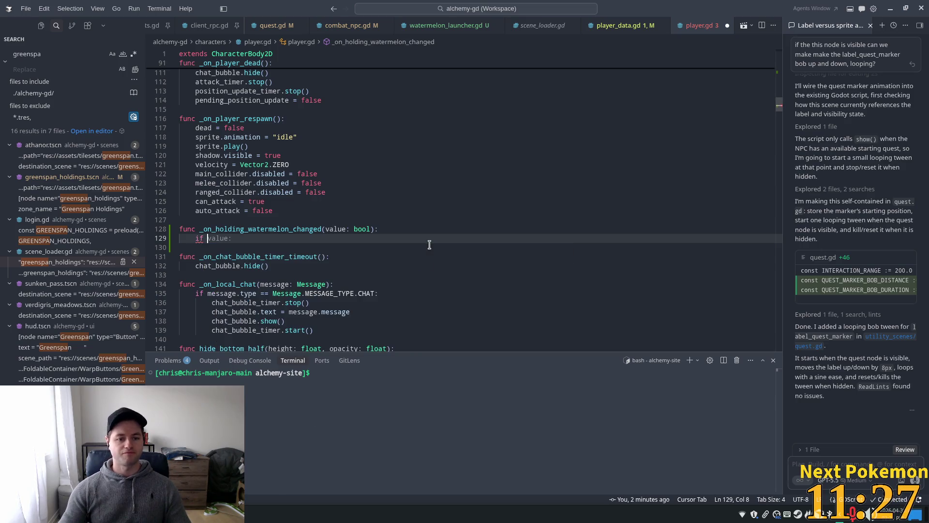
pyautogui.write('value:')
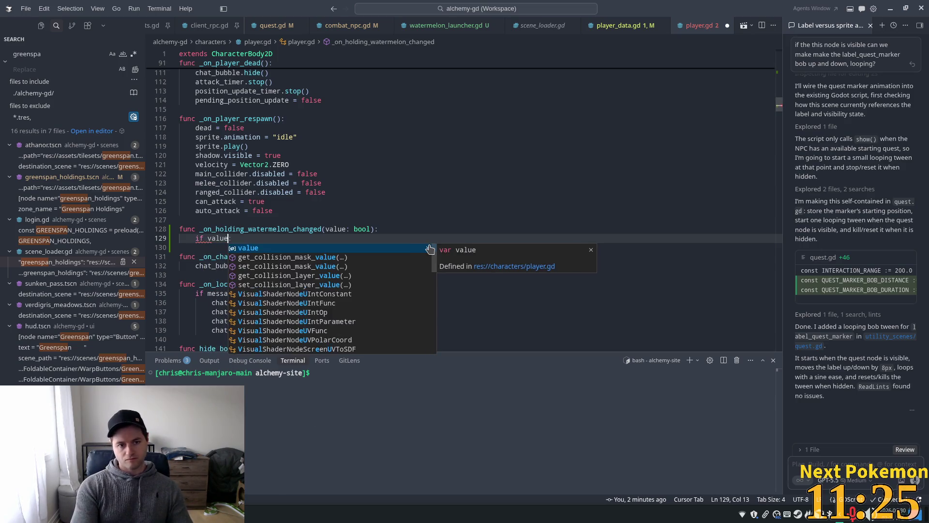
pyautogui.press('Return')
pyautogui.write('pass')
pyautogui.hotkey('ctrl', 's')
pyautogui.click(322, 183)
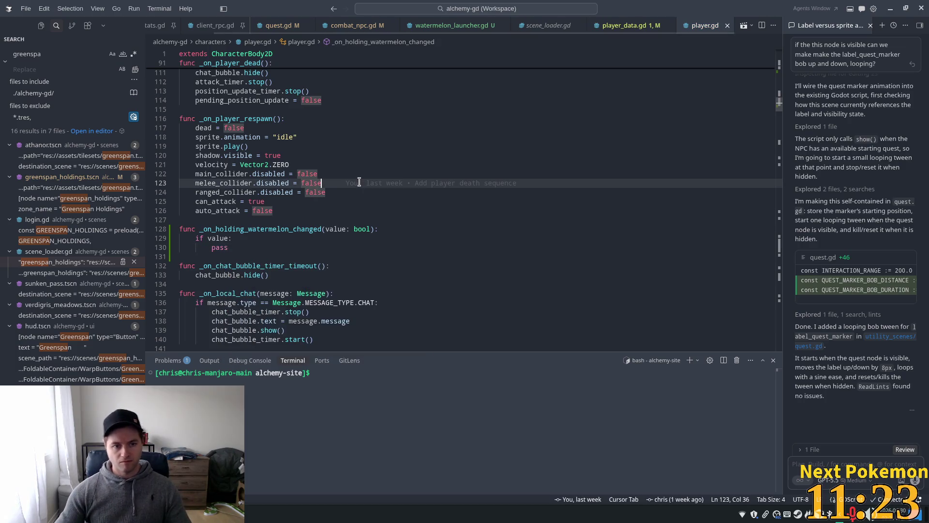
pyautogui.click(294, 449)
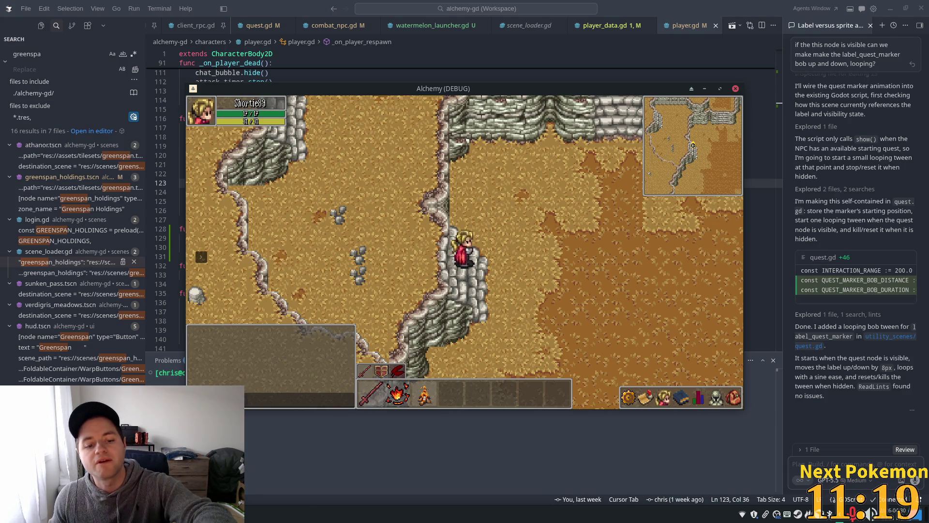
# Switch to the other Alchemy DEBUG instance, walk the character briefly, then close it with Alt+F4.
pyautogui.rightClick(249, 516)
pyautogui.click(257, 479)
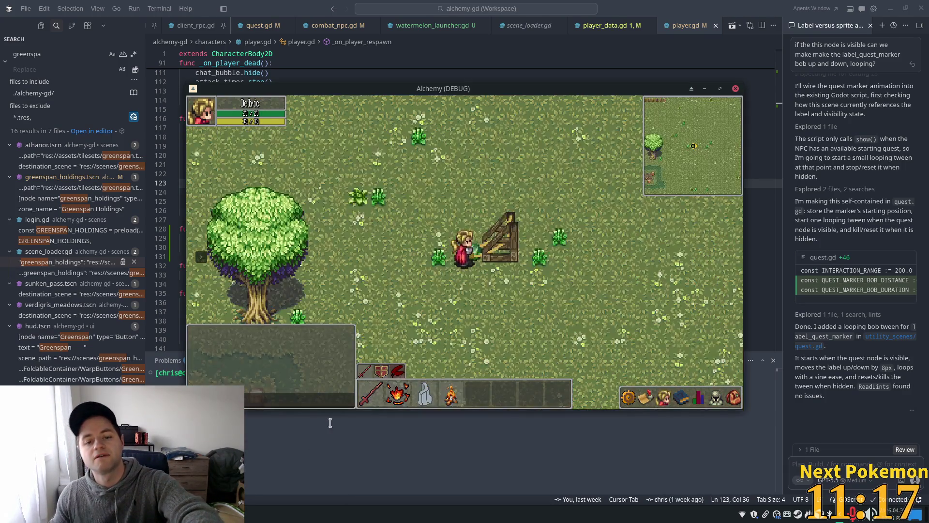
pyautogui.press('s')
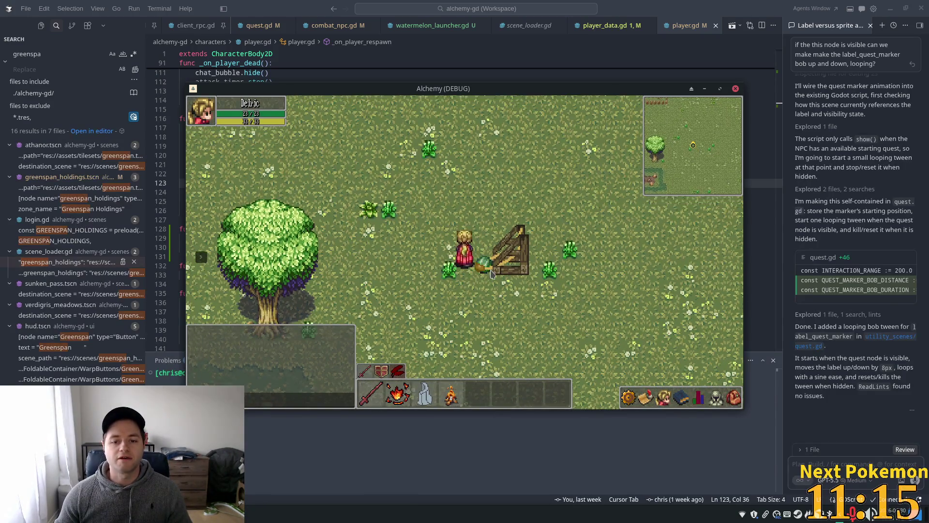
pyautogui.press('w')
pyautogui.press('a')
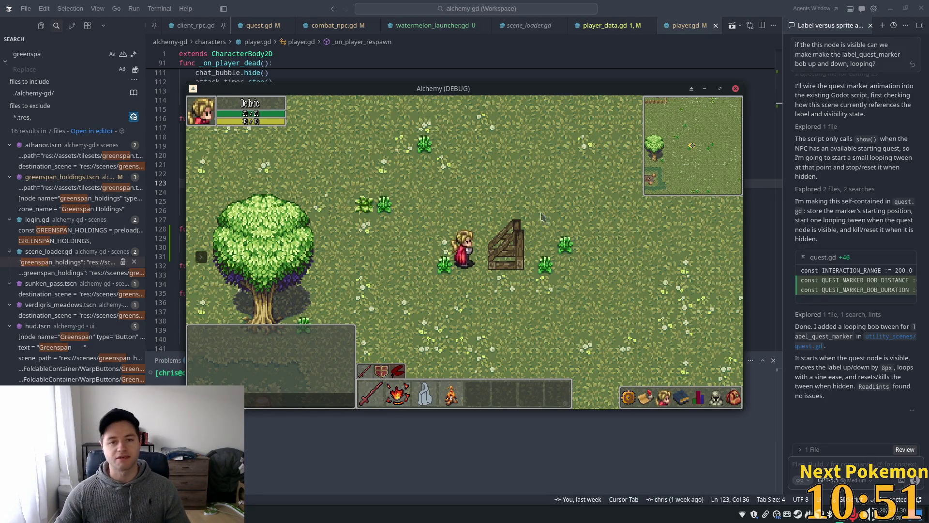
pyautogui.hotkey('alt', 'F4')
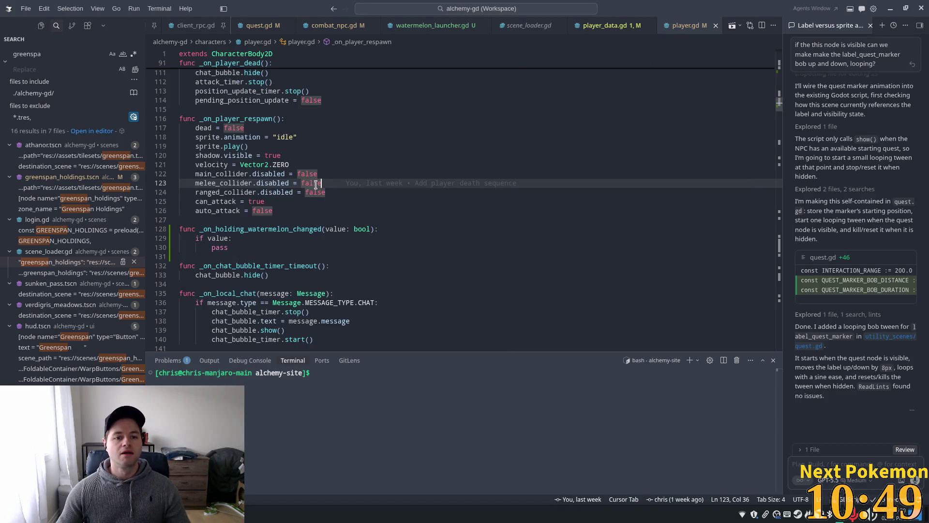
# Search player.gd for 'process' to reach the _physics_process function.
pyautogui.scroll(10, 316, 175)
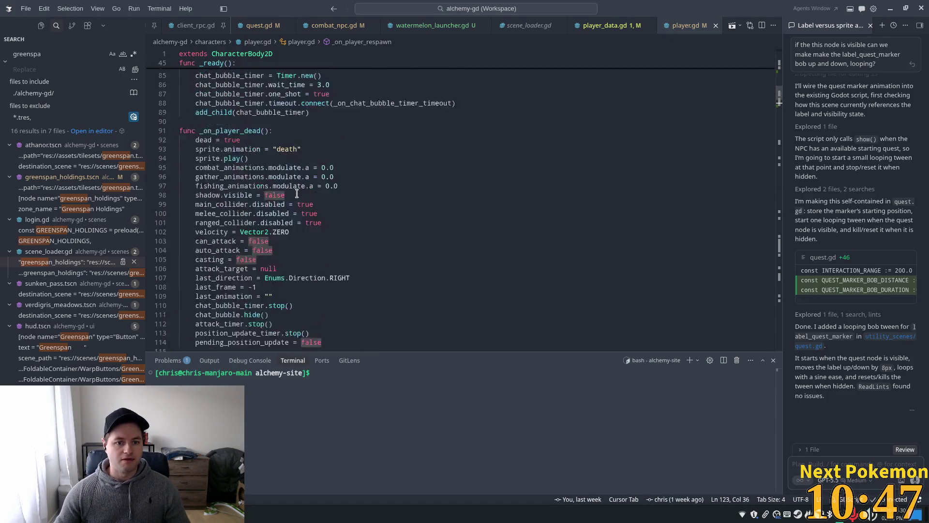
pyautogui.scroll(2, 302, 196)
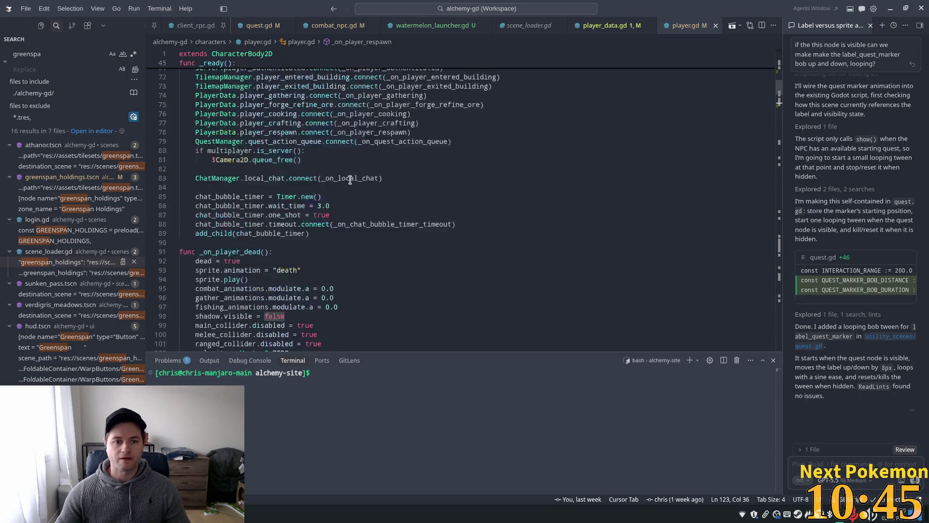
pyautogui.scroll(5, 522, 111)
pyautogui.scroll(-7, 678, 77)
pyautogui.click(611, 111)
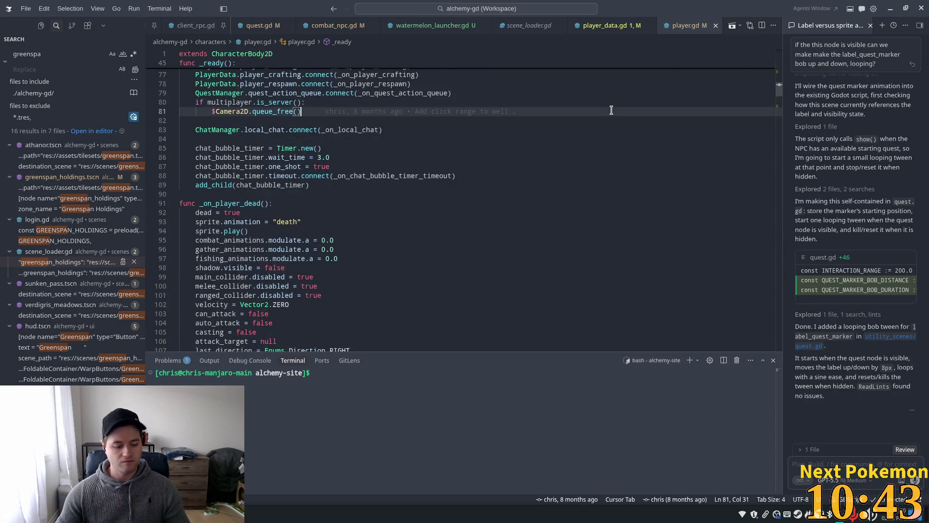
pyautogui.hotkey('ctrl', 'f')
pyautogui.write('proces')
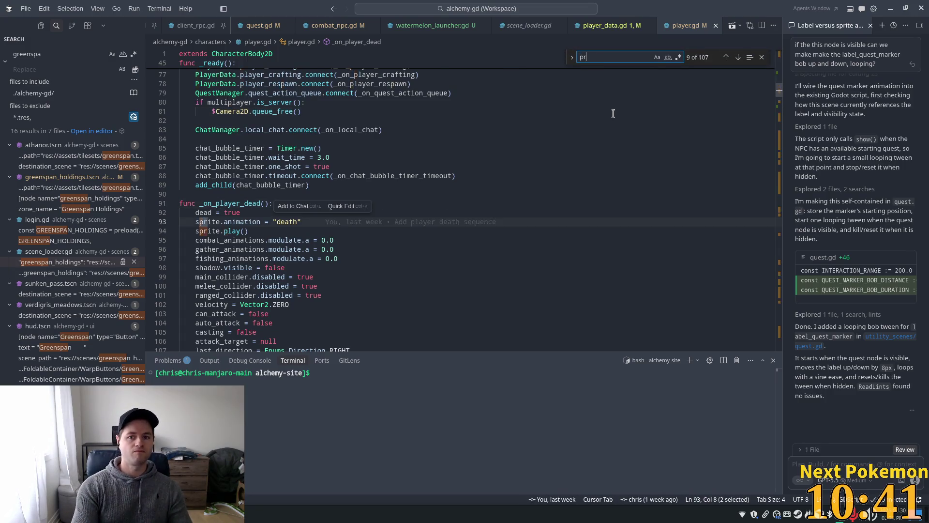
pyautogui.write('s')
pyautogui.scroll(-5, 262, 154)
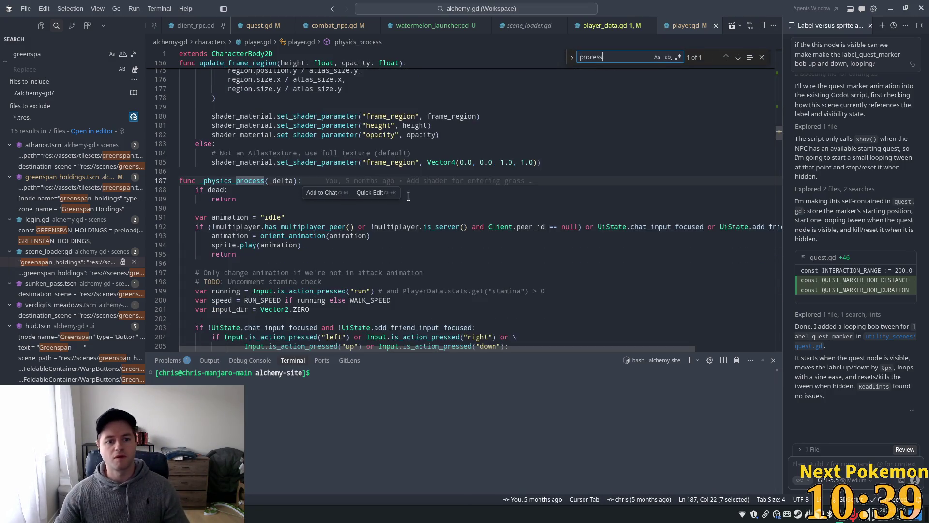
# Inspect the left/right input and flip_h lines, placing the caret after the left-input condition on line 218.
pyautogui.click(277, 174)
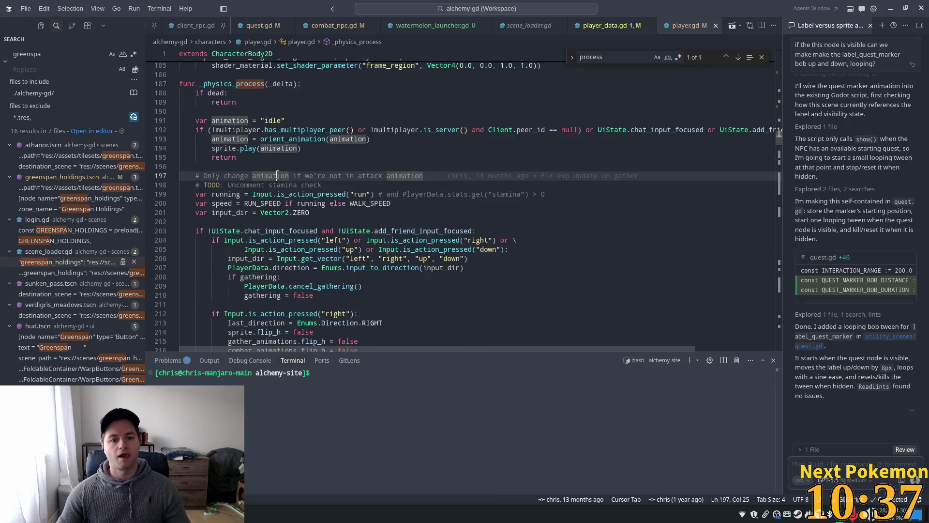
pyautogui.scroll(-6, 277, 175)
pyautogui.click(269, 177)
pyautogui.click(260, 187)
pyautogui.doubleClick(260, 186)
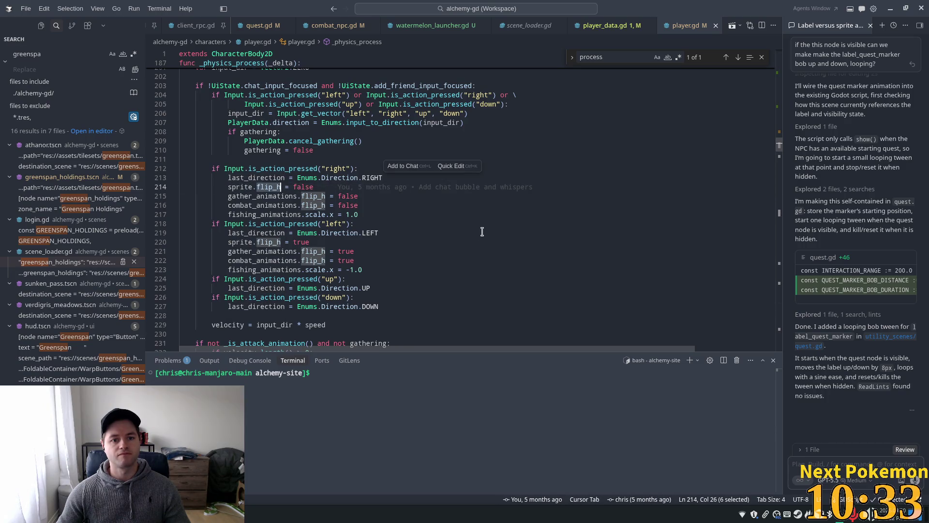
pyautogui.scroll(2, 408, 217)
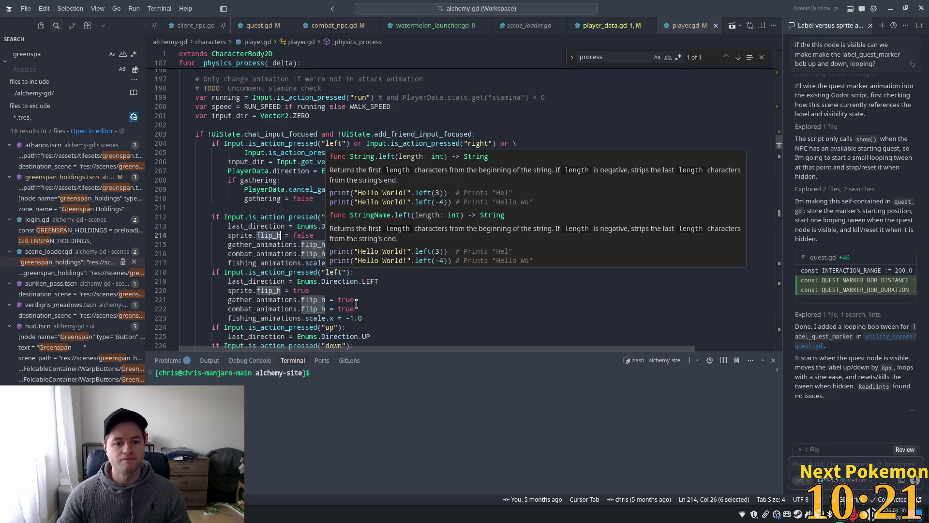
pyautogui.scroll(-2, 331, 286)
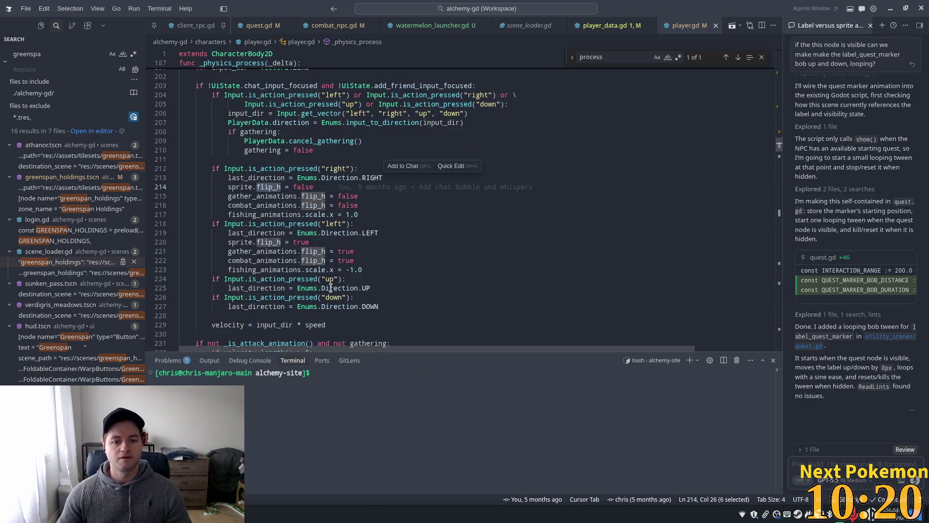
pyautogui.click(346, 223)
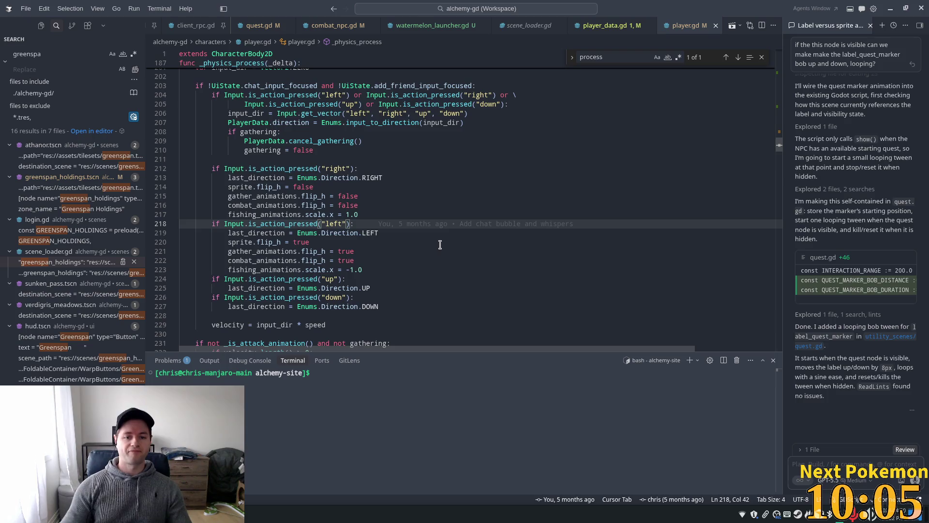
# Append 'and not PlayerData.holding_watermelon' to line 218's left-input check and save.
pyautogui.write('and')
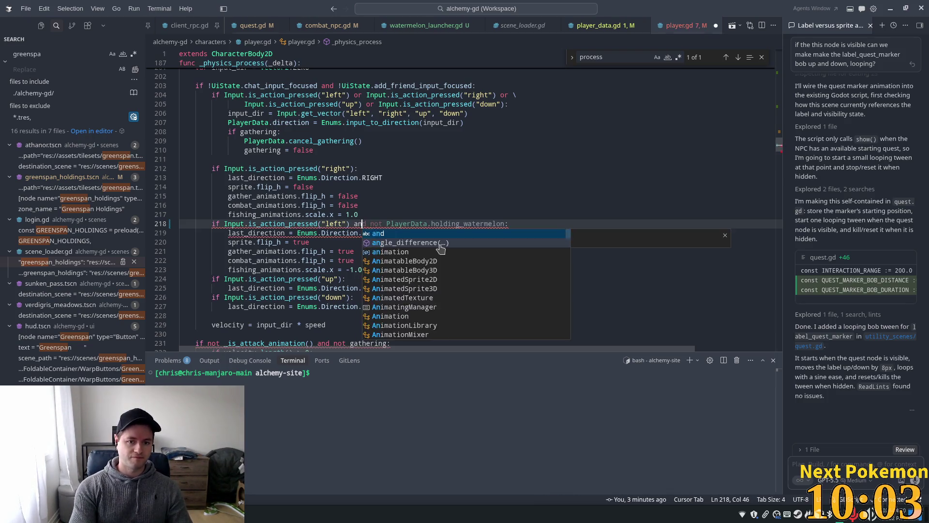
pyautogui.press('Tab')
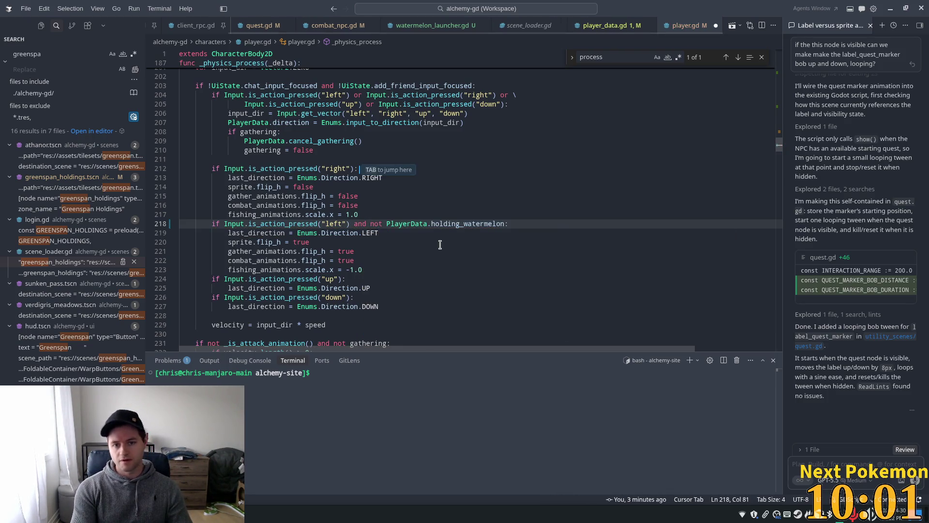
pyautogui.hotkey('ctrl', 's')
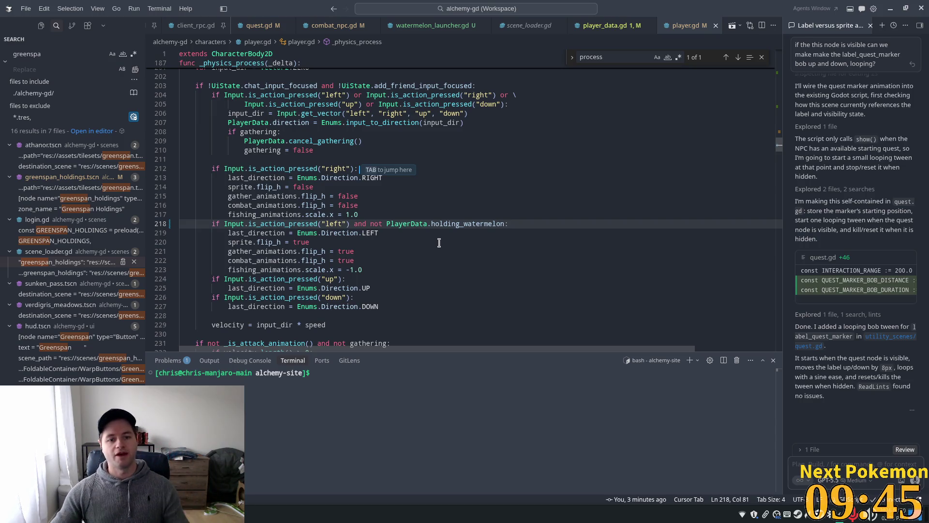
pyautogui.scroll(-6, 430, 226)
pyautogui.scroll(-4, 381, 250)
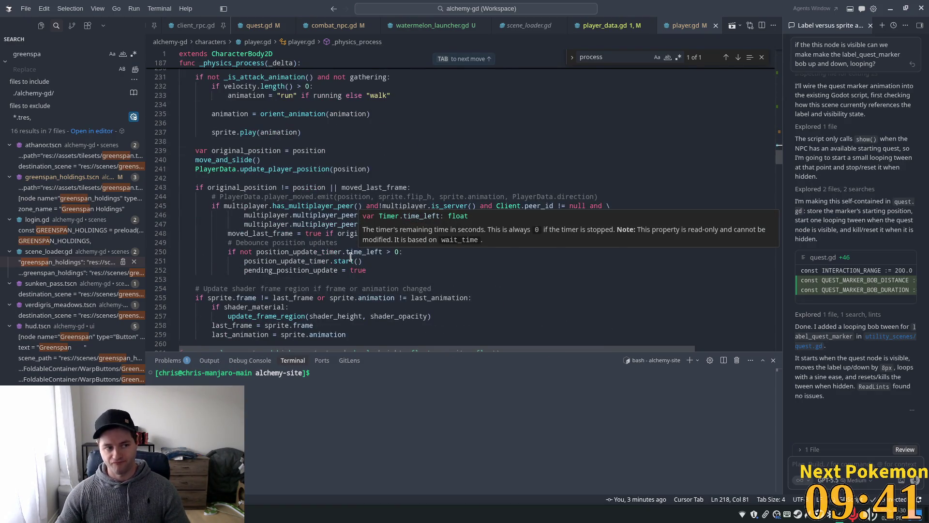
pyautogui.scroll(3, 323, 255)
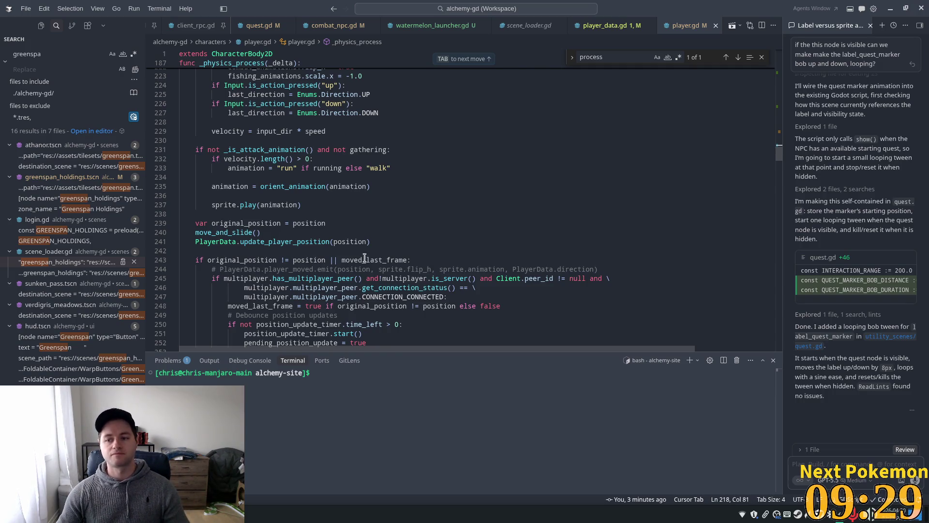
pyautogui.scroll(-5, 392, 279)
pyautogui.scroll(-2, 383, 276)
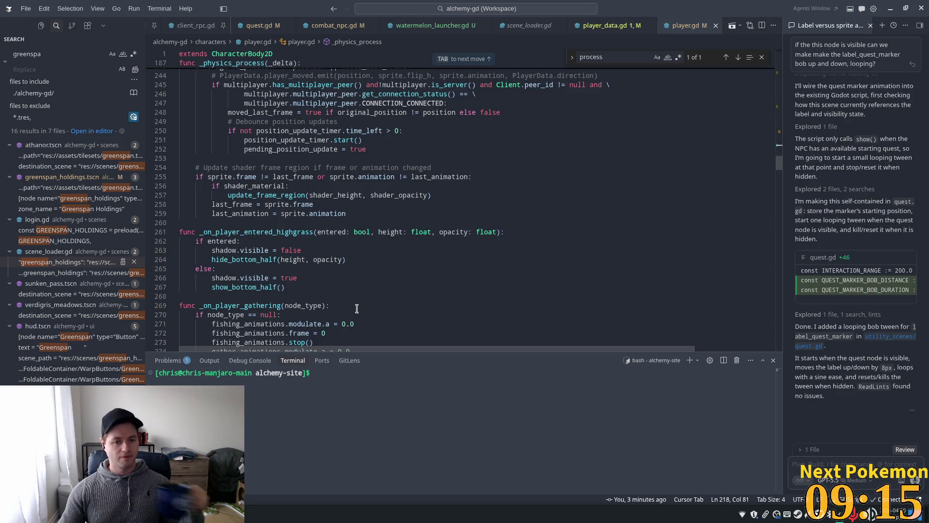
pyautogui.scroll(-5, 357, 308)
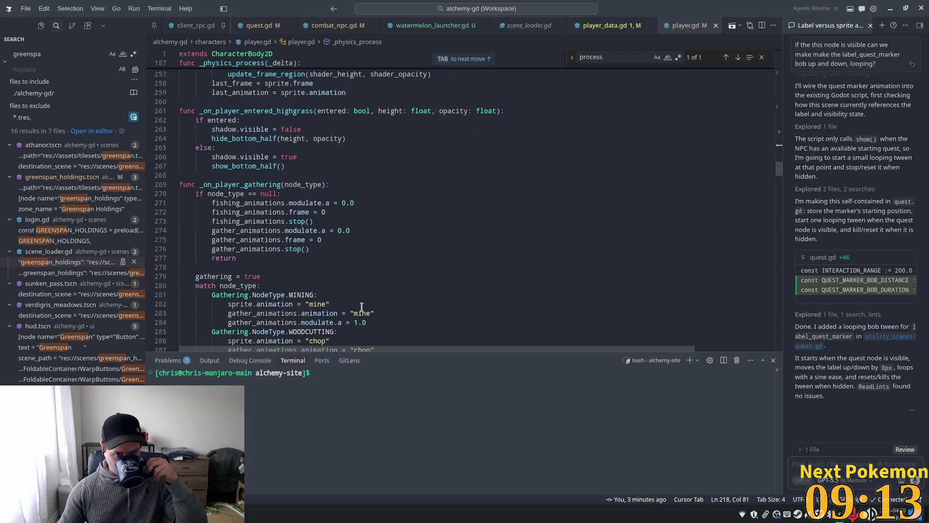
pyautogui.scroll(4, 356, 309)
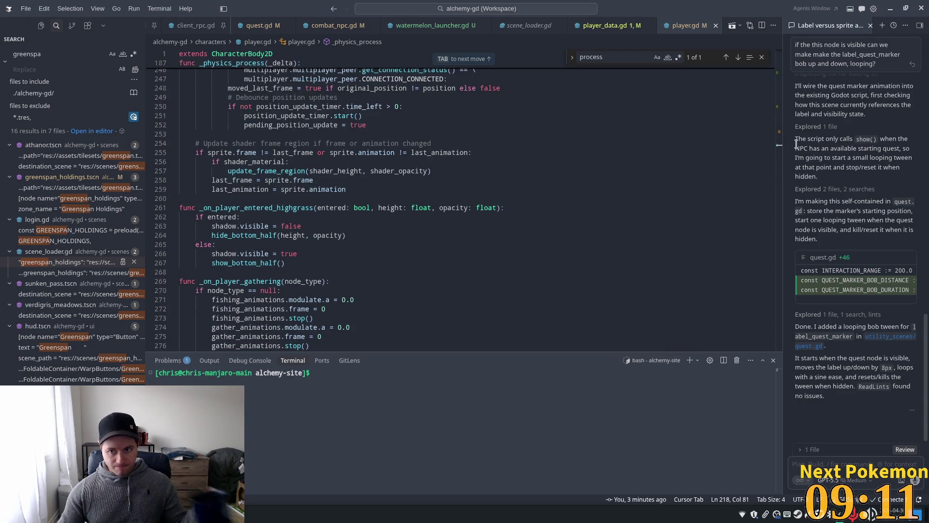
pyautogui.moveTo(778, 167); pyautogui.dragTo(781, 114)
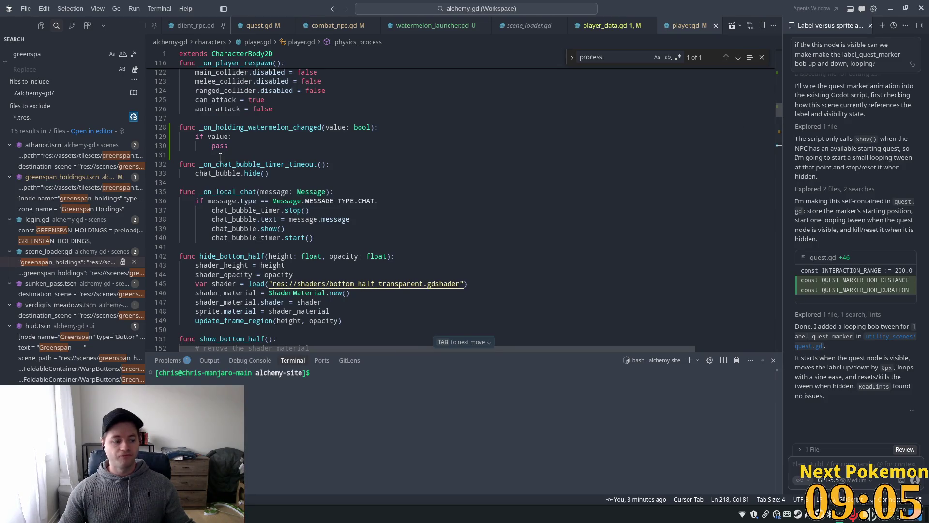
# Check the Cursor Tab suggestion at 'pass' on line 130, then switch to Godot.
pyautogui.click(240, 146)
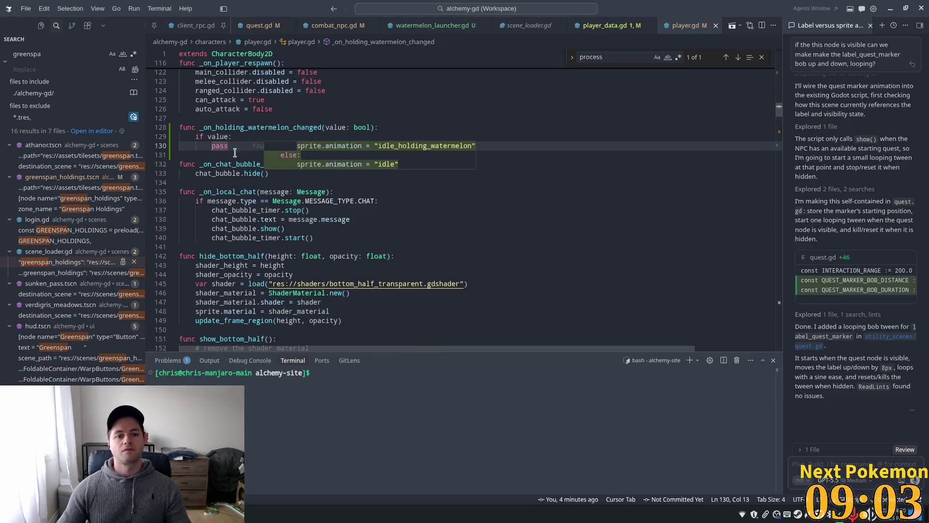
pyautogui.click(224, 145)
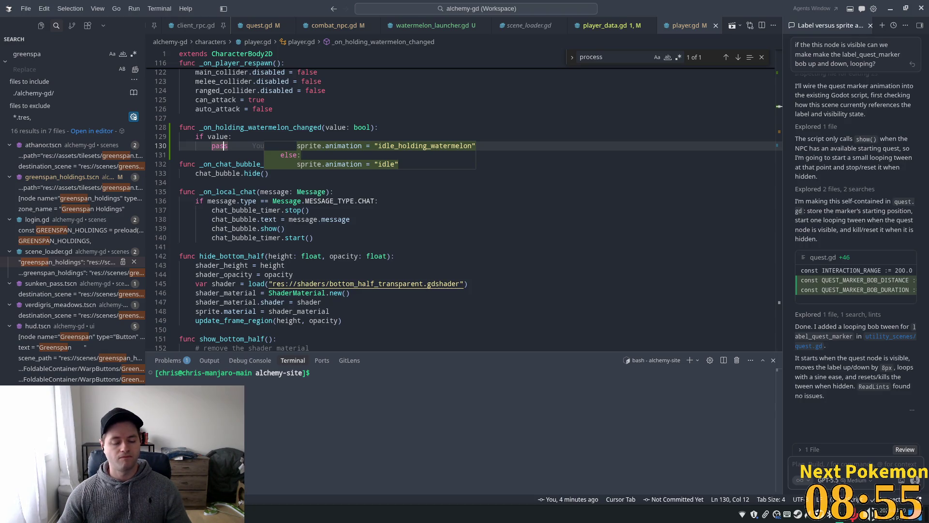
pyautogui.hotkey('alt', 'Tab')
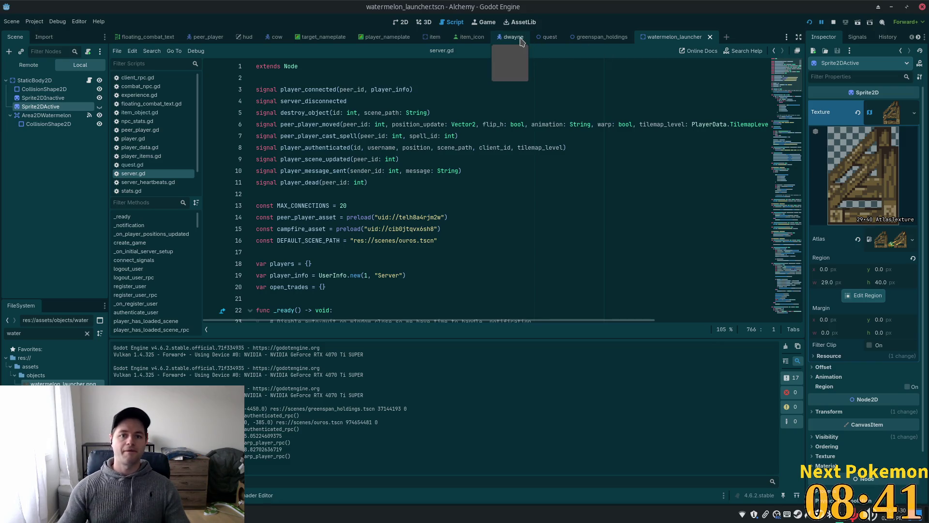
# Open player.gd by searching 'player' in Quick Open.
pyautogui.hotkey('alt', 'shift', 'o')
pyautogui.write('player')
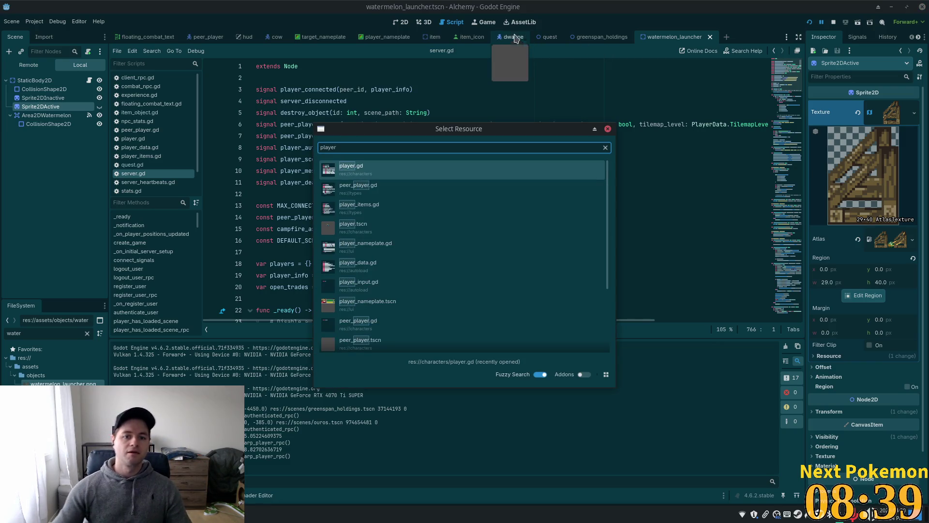
pyautogui.press('Return')
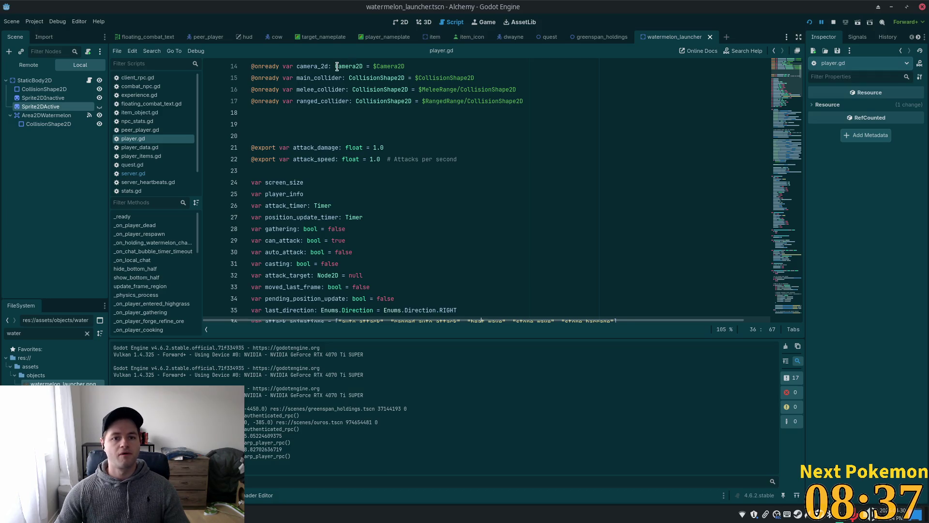
# Open the peer_player.tscn scene by searching 'player.tsc' in Quick Open.
pyautogui.hotkey('alt', 'shift', 'o')
pyautogui.write('play')
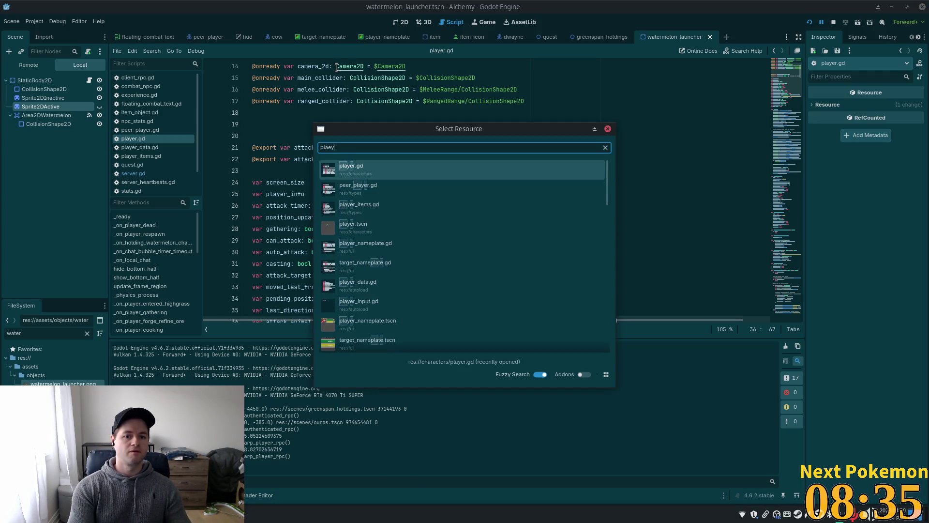
pyautogui.write('er.tsc')
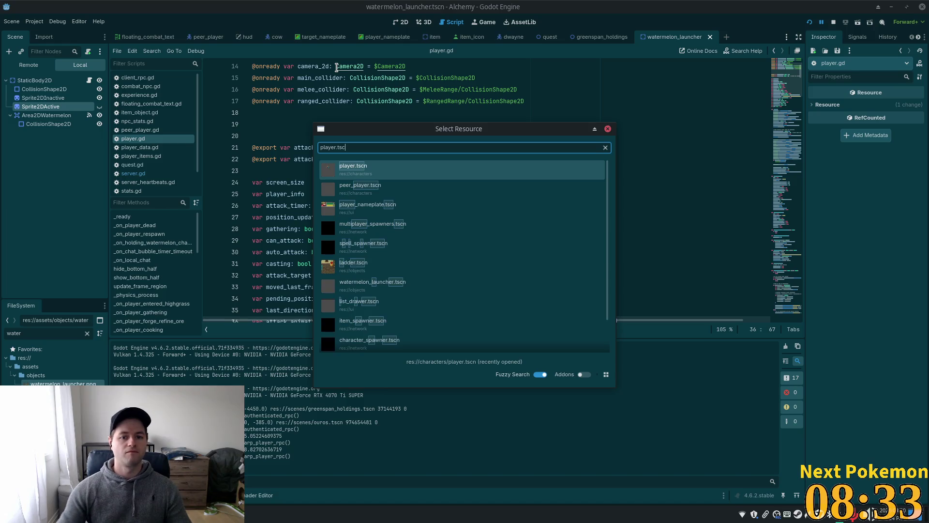
pyautogui.click(396, 198)
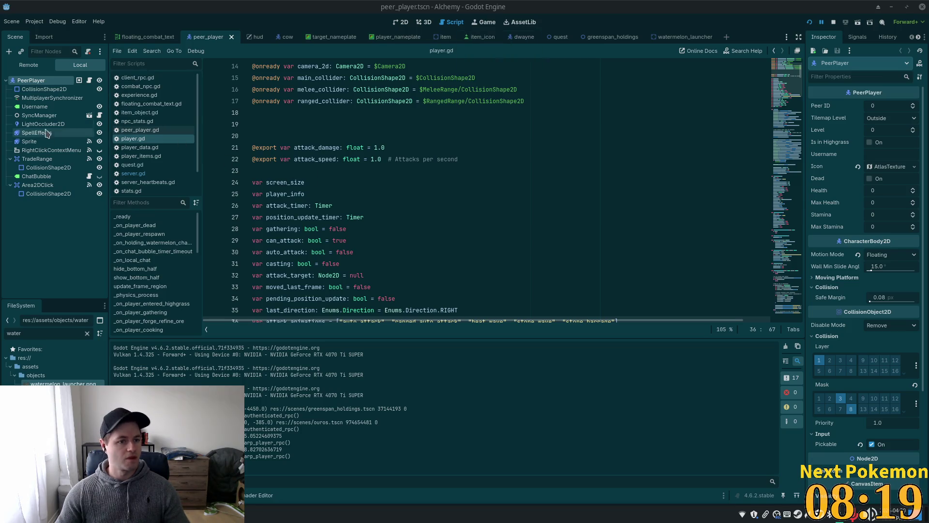
# On the PeerPlayer Sprite node, add a new animation named holding_watermelon.
pyautogui.click(44, 98)
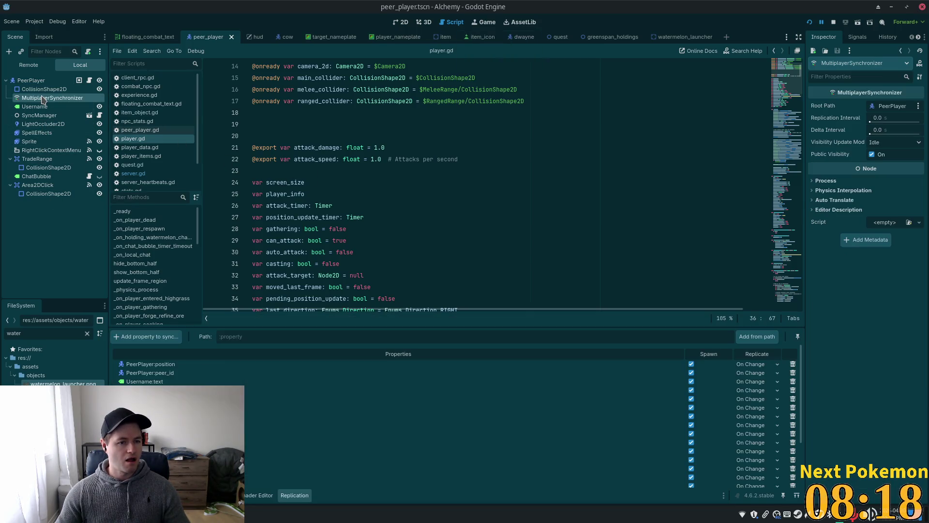
pyautogui.click(63, 142)
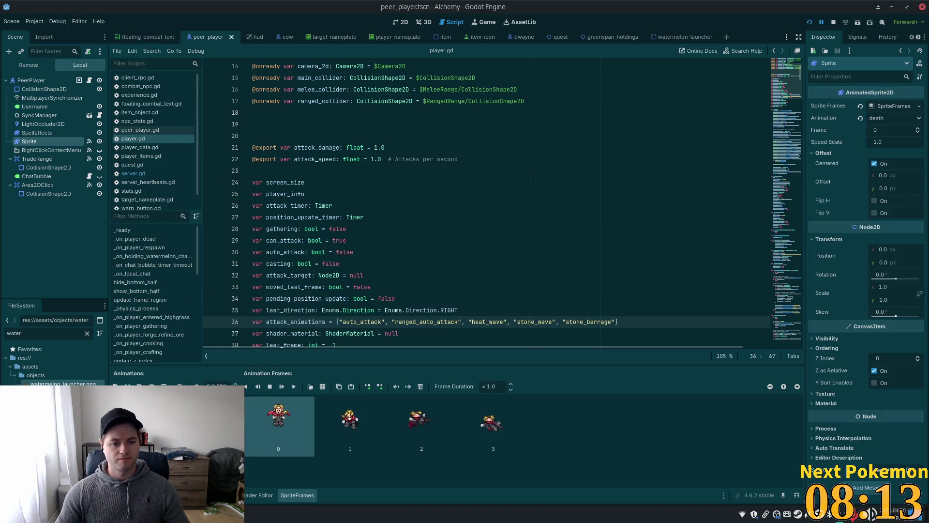
pyautogui.click(116, 385)
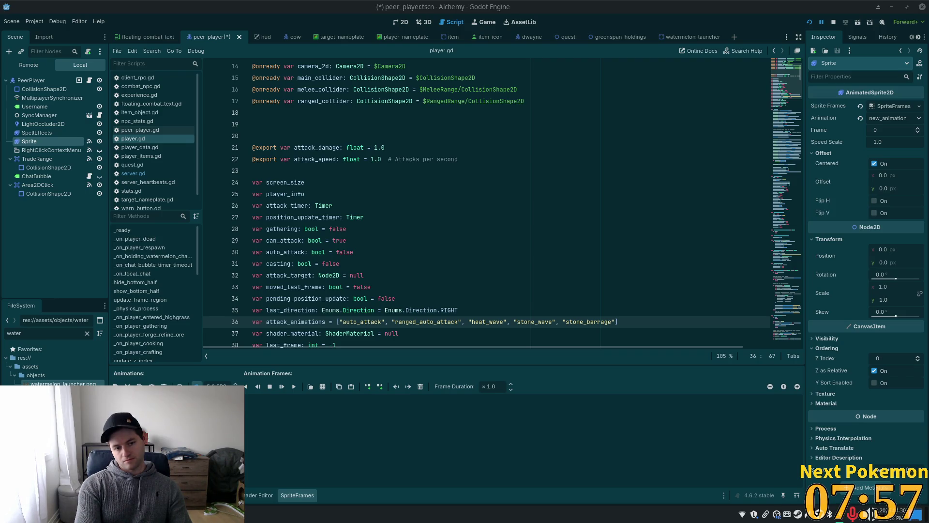
pyautogui.click(145, 407)
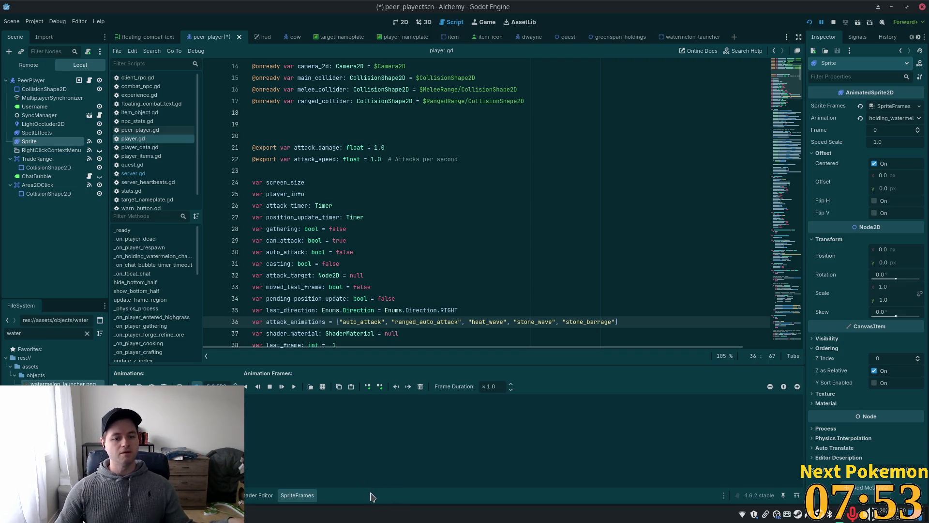
pyautogui.click(322, 386)
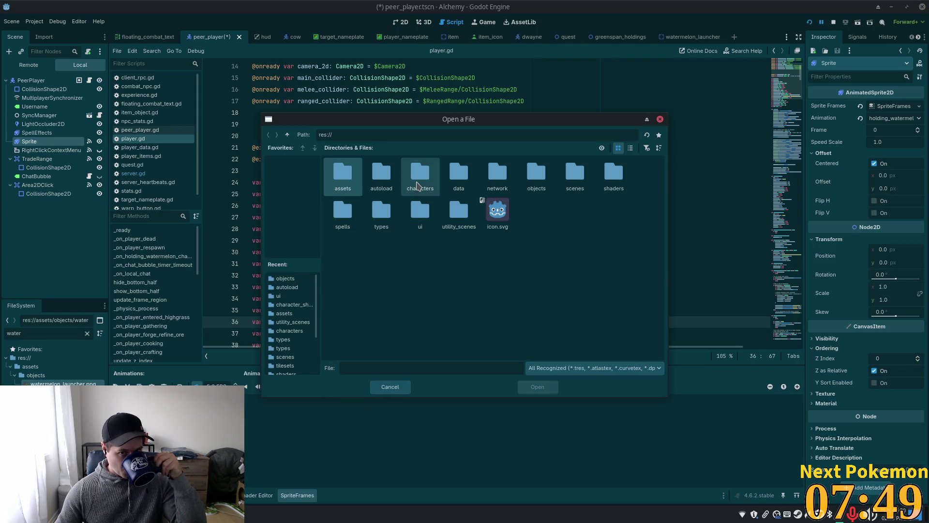
# Load assets/player_animations.png as the sprite sheet for frame picking.
pyautogui.press('Return')
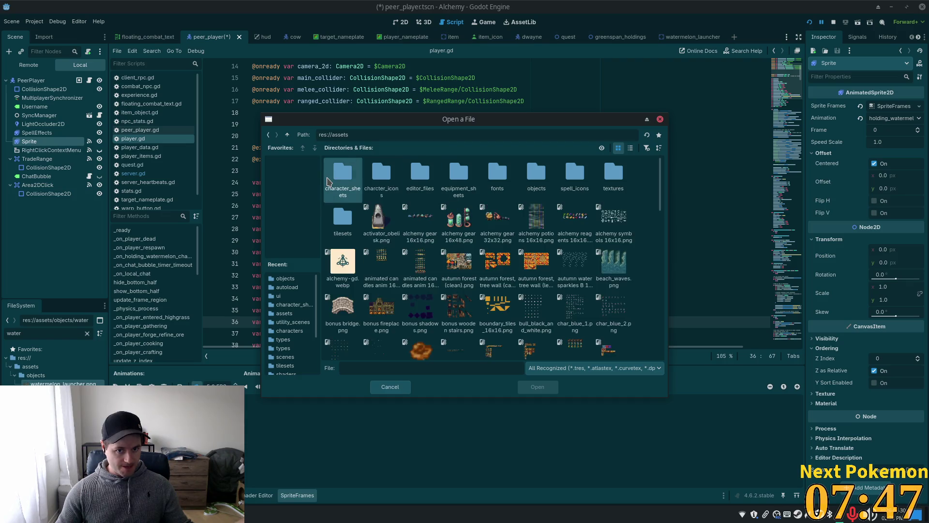
pyautogui.moveTo(661, 201)
pyautogui.mouseDown()
pyautogui.moveTo(649, 355)
pyautogui.moveTo(651, 282)
pyautogui.mouseUp()
pyautogui.click(613, 332)
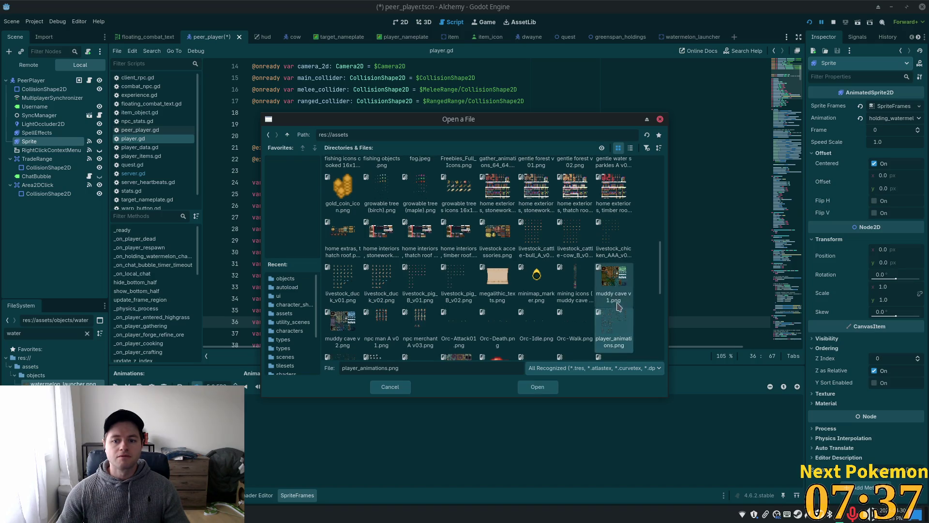
pyautogui.scroll(-3, 613, 290)
pyautogui.doubleClick(613, 266)
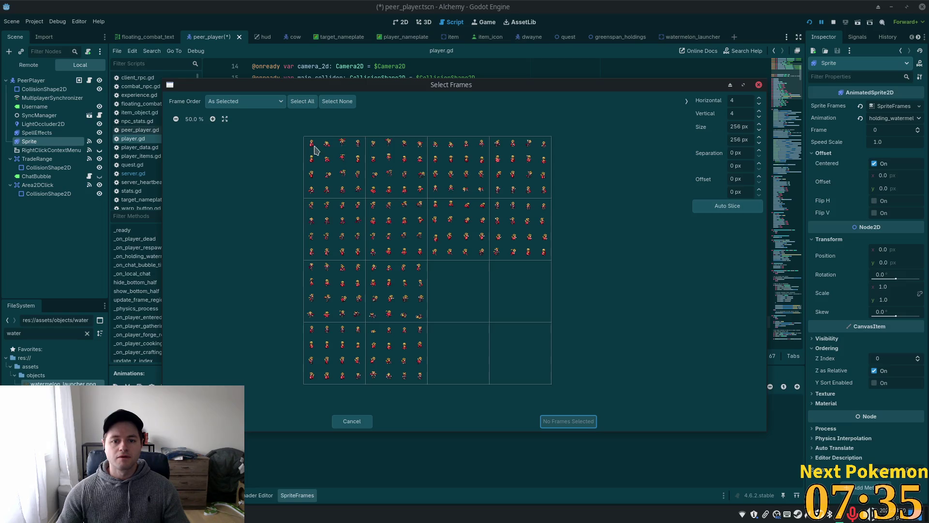
# Slice the sheet into 64 px cells and pan around to find the holding pose.
pyautogui.click(726, 206)
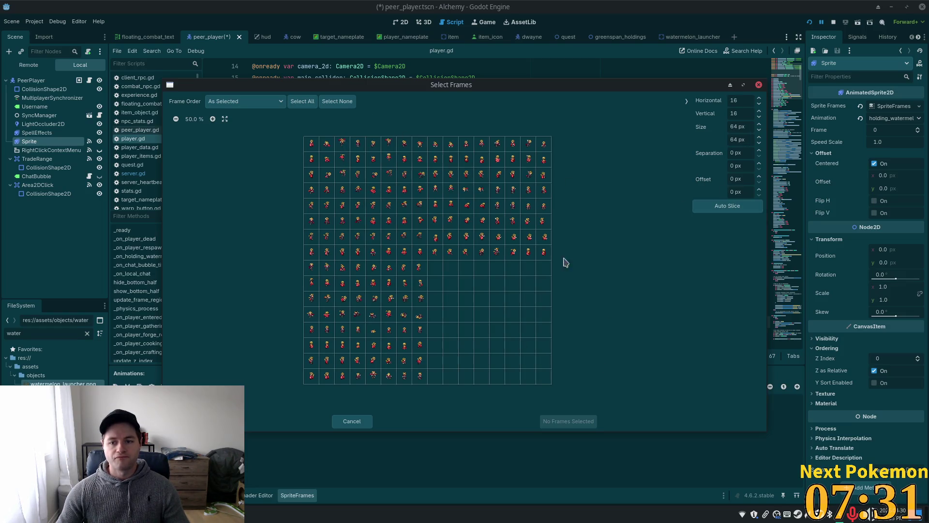
pyautogui.scroll(4, 406, 206)
pyautogui.scroll(2, 516, 235)
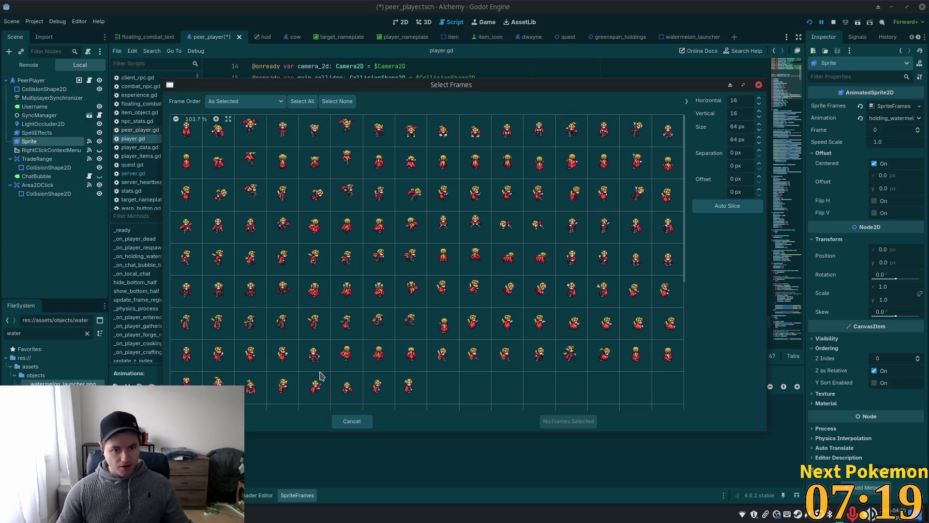
pyautogui.scroll(3, 251, 367)
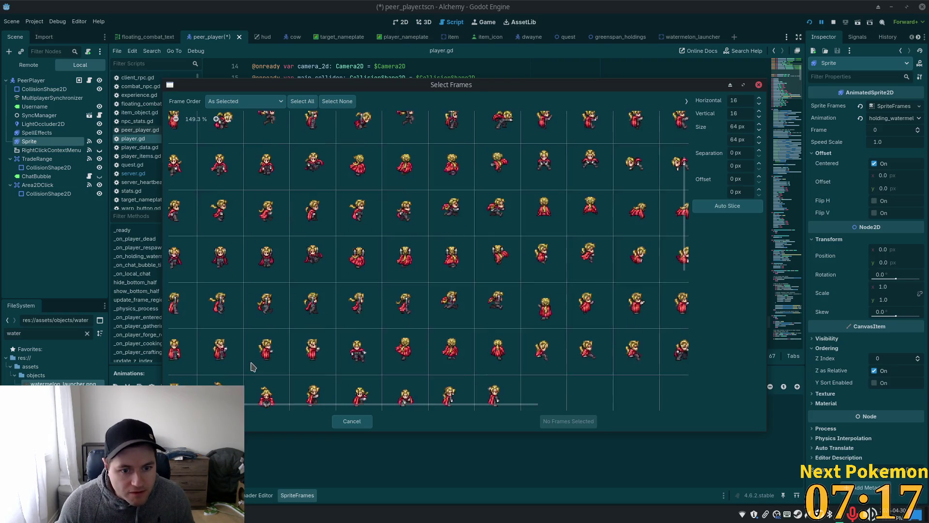
pyautogui.moveTo(359, 384); pyautogui.dragTo(540, 319)
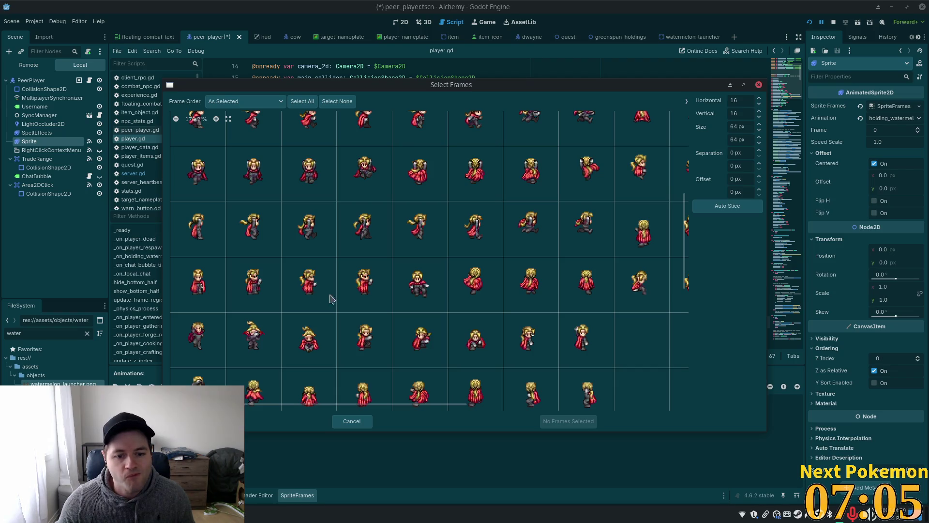
pyautogui.scroll(-5, 347, 303)
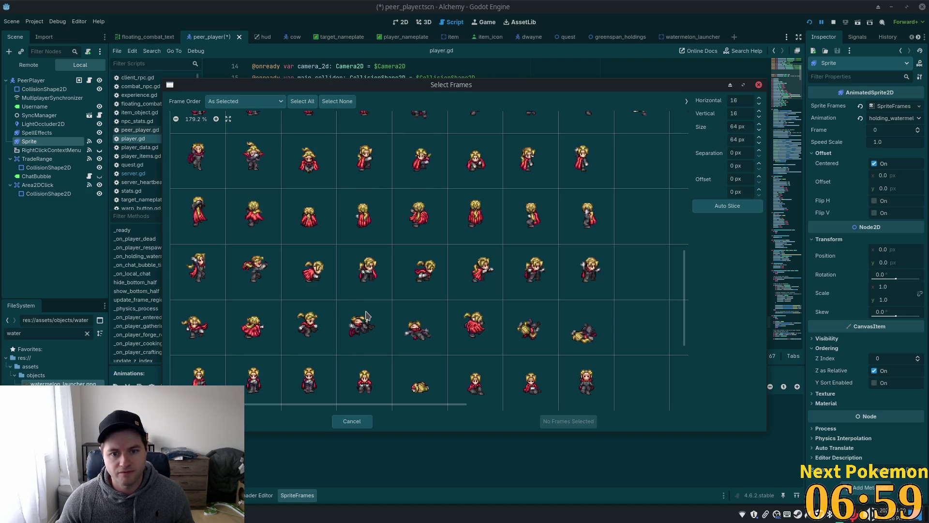
pyautogui.scroll(-2, 366, 315)
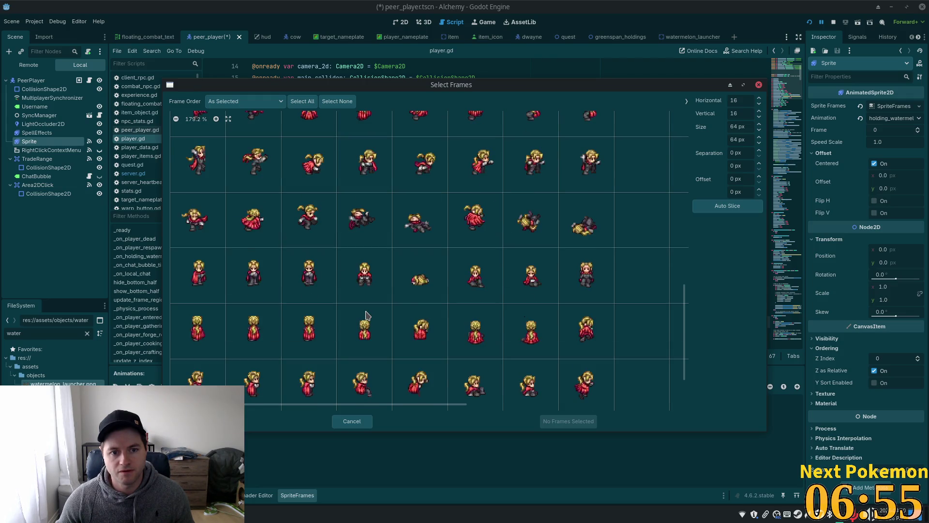
pyautogui.scroll(-1, 367, 315)
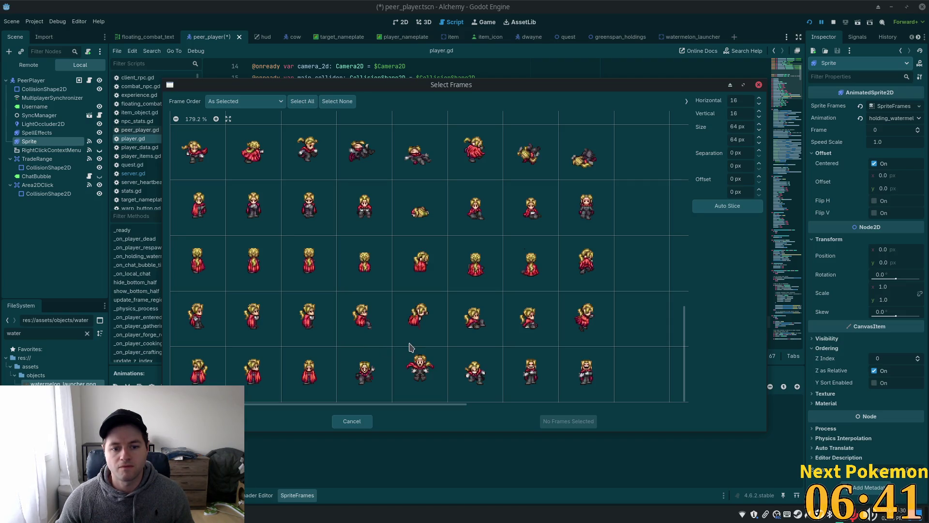
pyautogui.scroll(5, 408, 343)
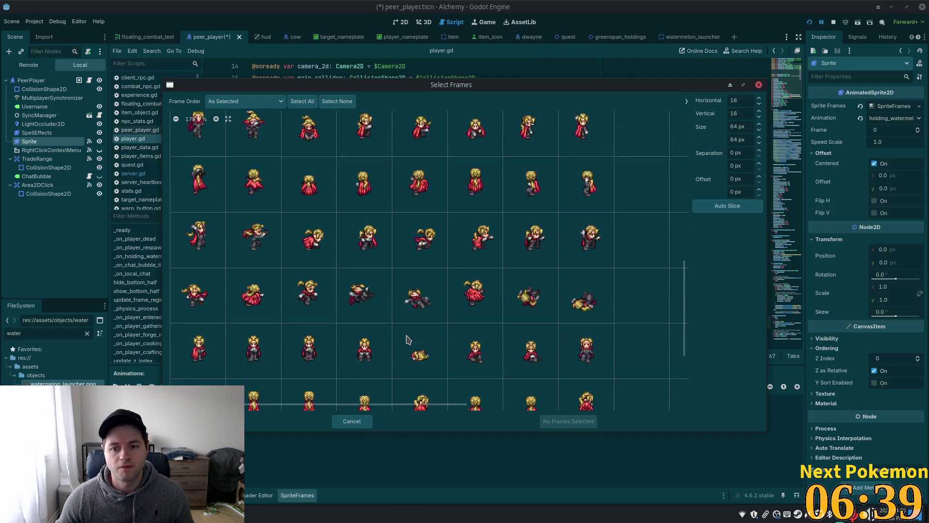
pyautogui.hscroll(5, 382, 362)
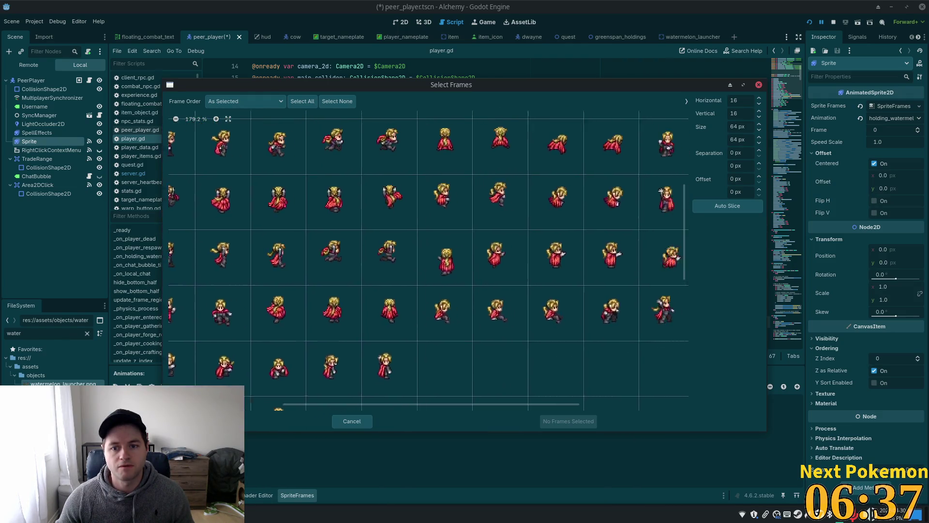
pyautogui.hscroll(1, 520, 279)
pyautogui.scroll(-1, 368, 271)
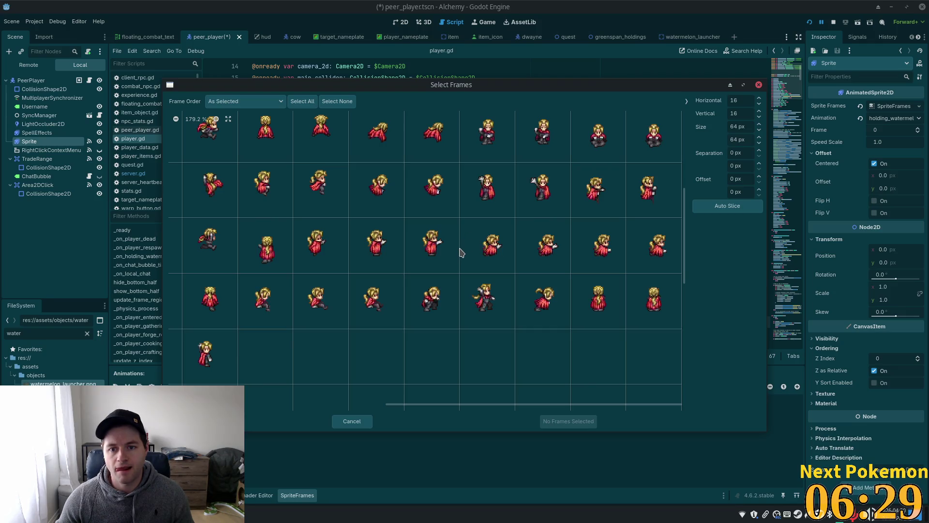
pyautogui.scroll(1, 457, 235)
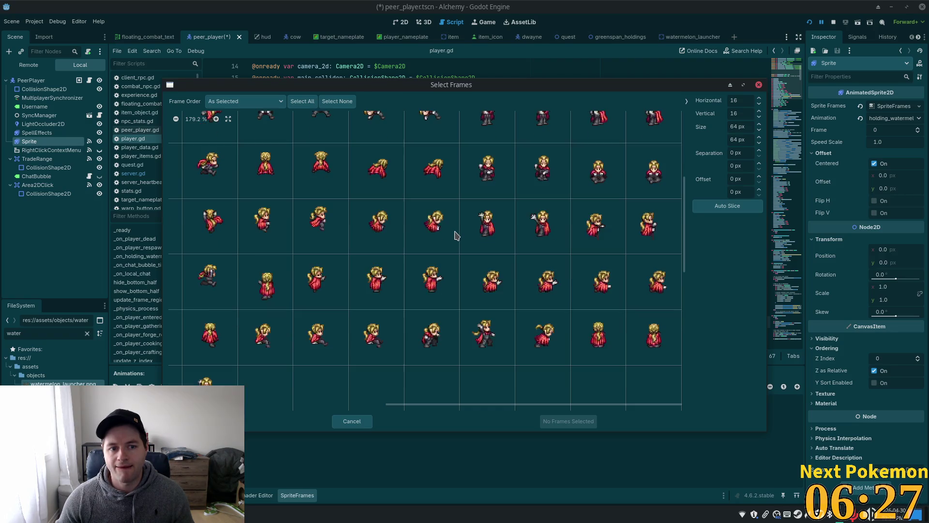
pyautogui.scroll(1, 456, 236)
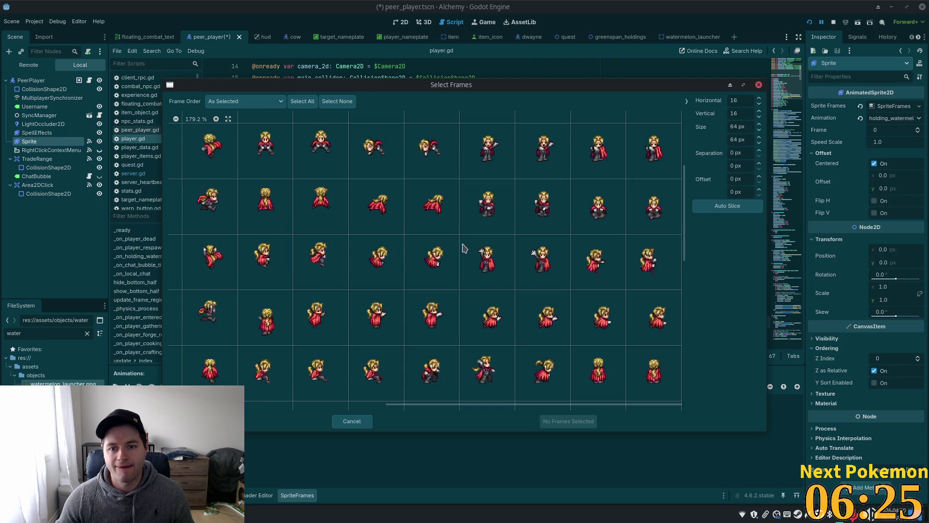
pyautogui.scroll(3, 477, 260)
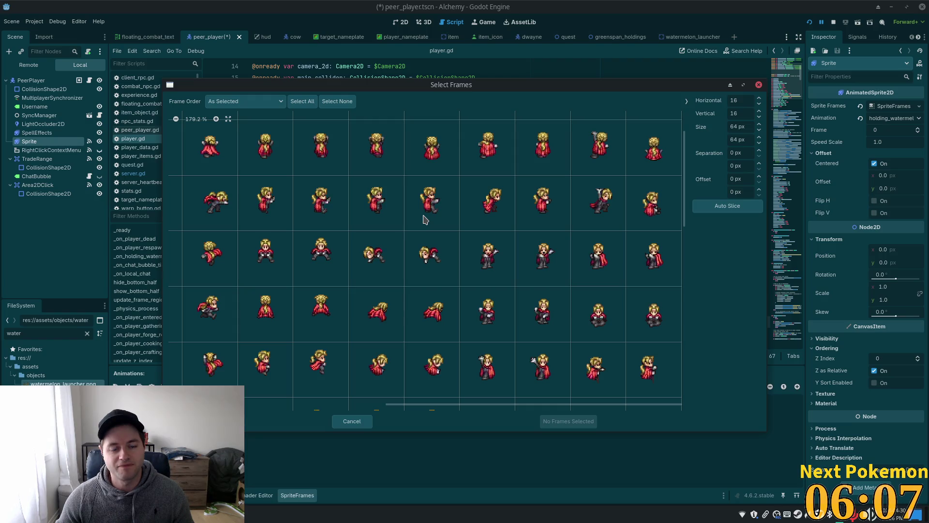
pyautogui.moveTo(274, 228); pyautogui.dragTo(378, 239)
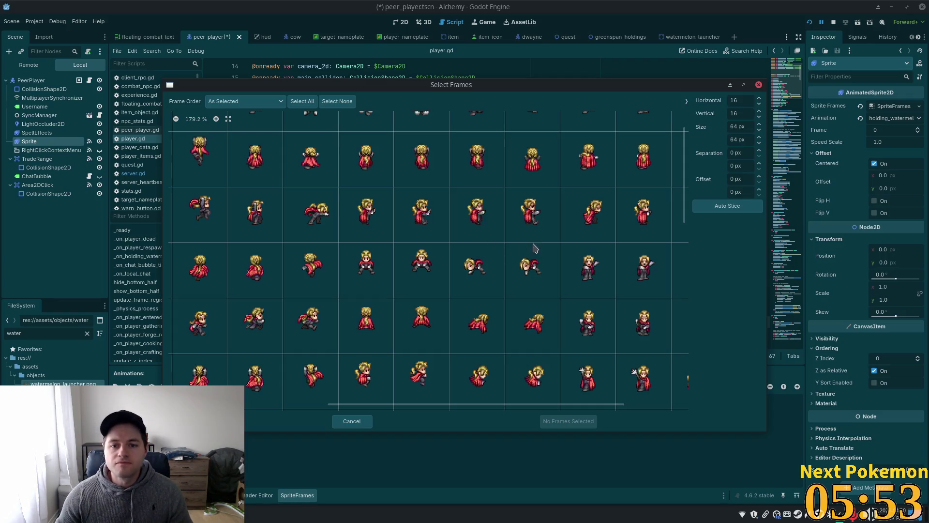
pyautogui.scroll(1, 496, 254)
pyautogui.hscroll(1, 496, 254)
pyautogui.scroll(1, 445, 270)
pyautogui.hscroll(3, 445, 270)
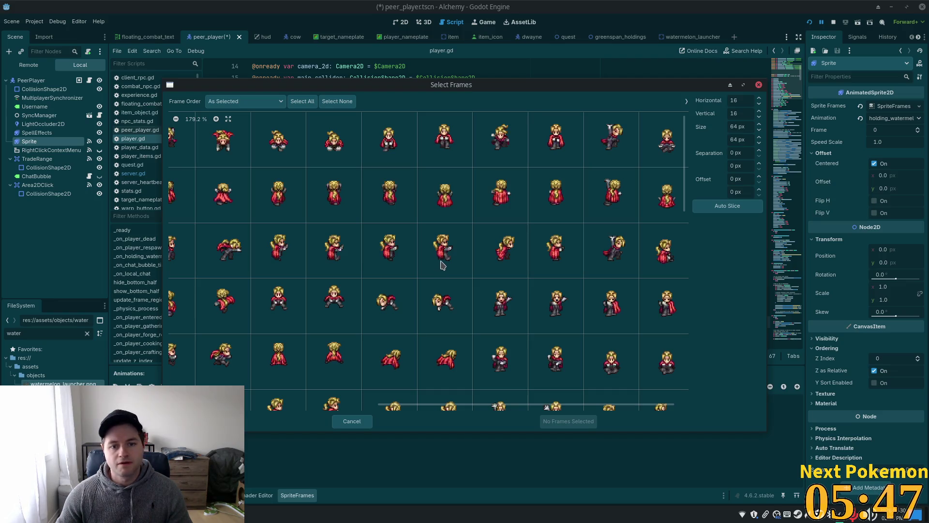
# Select frames 0 and 1 and add them to the holding_watermelon animation.
pyautogui.click(399, 259)
pyautogui.click(437, 260)
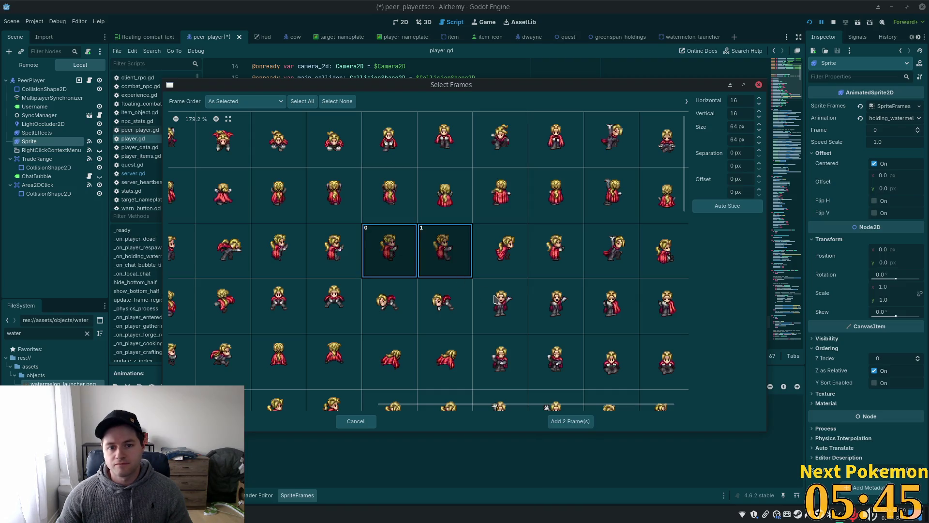
pyautogui.hscroll(1, 484, 288)
pyautogui.moveTo(379, 289); pyautogui.dragTo(586, 301)
pyautogui.hscroll(-5, 585, 301)
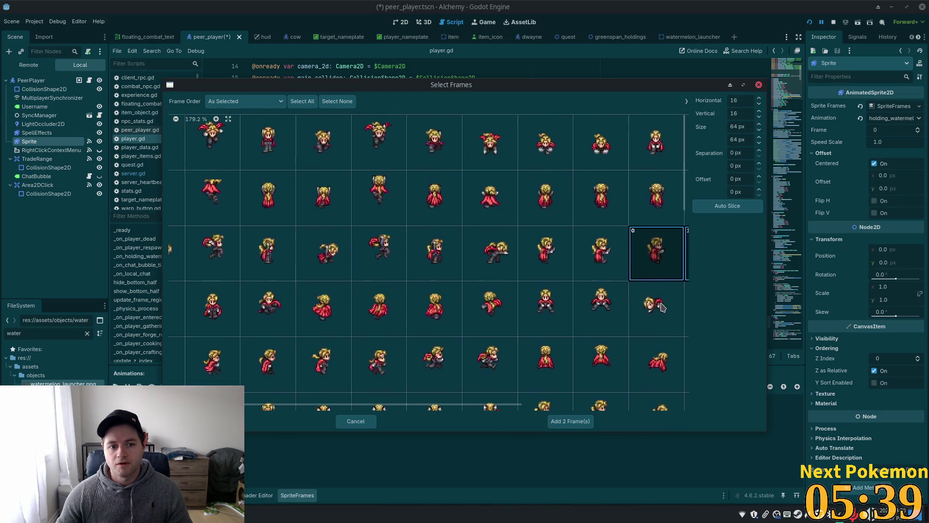
pyautogui.hscroll(-2, 206, 315)
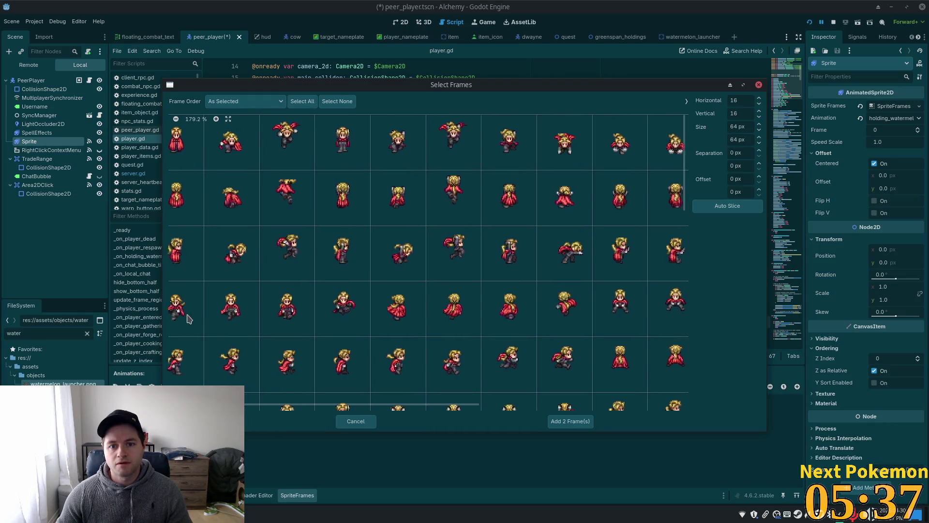
pyautogui.hscroll(5, 324, 332)
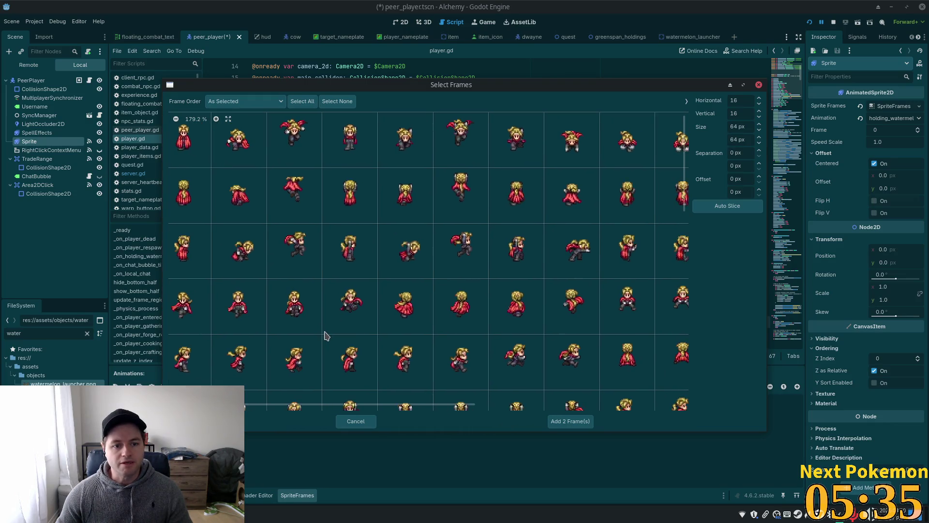
pyautogui.hscroll(6, 641, 327)
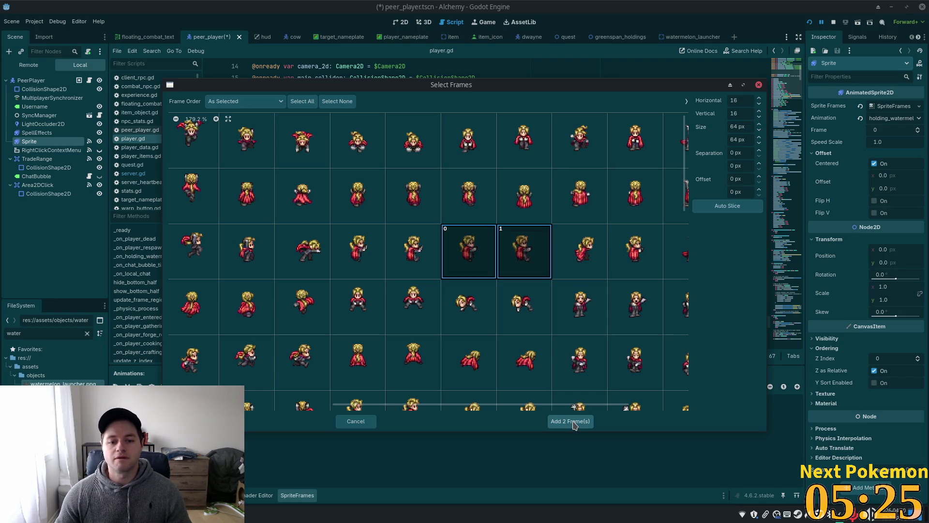
pyautogui.hscroll(-2, 437, 271)
pyautogui.scroll(-1, 437, 271)
pyautogui.scroll(-5, 497, 216)
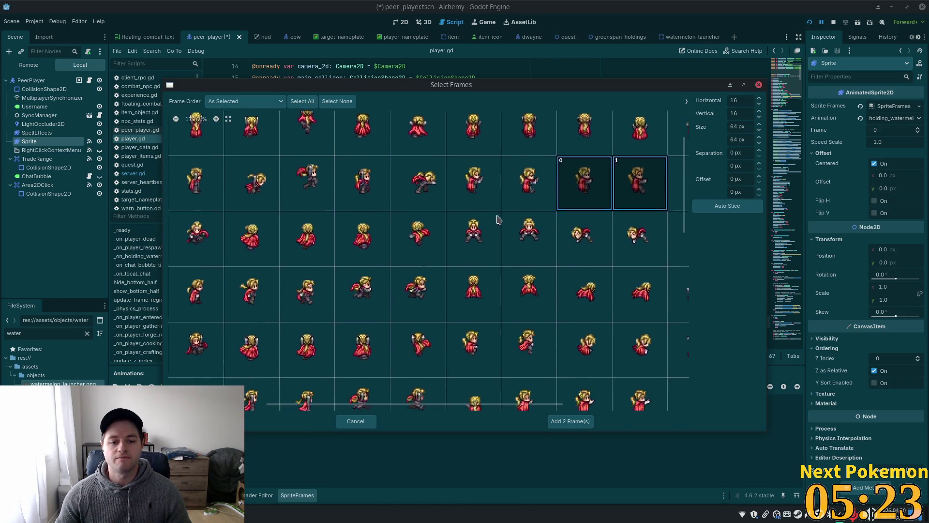
pyautogui.moveTo(688, 194); pyautogui.dragTo(680, 225)
pyautogui.moveTo(628, 265)
pyautogui.mouseDown()
pyautogui.moveTo(583, 277)
pyautogui.moveTo(495, 361)
pyautogui.mouseUp()
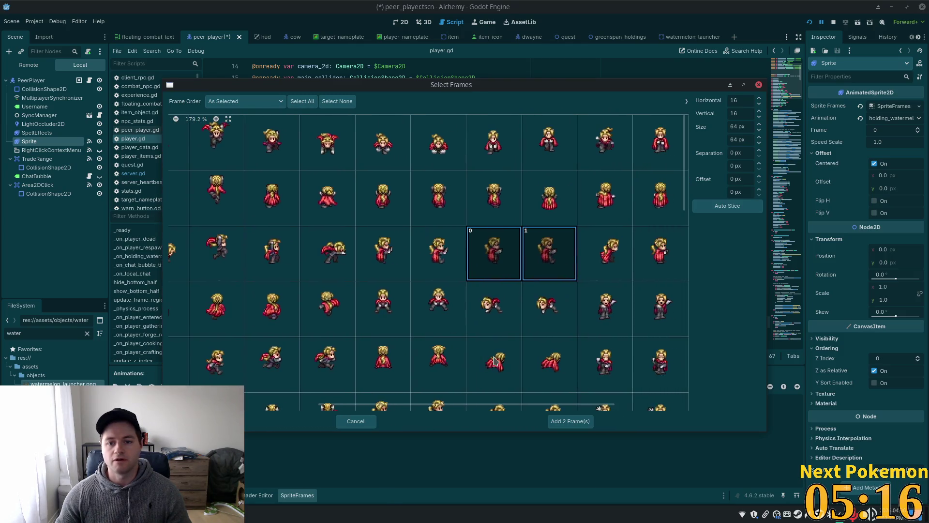
pyautogui.click(573, 423)
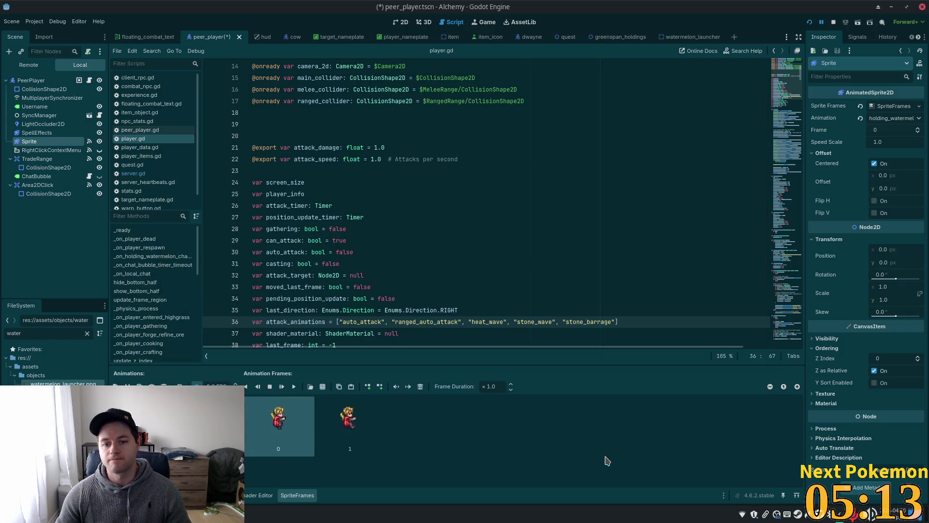
# Hide the Area2DClick, CollisionShape2D and TradeRange overlays in 2D, then preview the animation.
pyautogui.click(400, 22)
pyautogui.scroll(3, 546, 263)
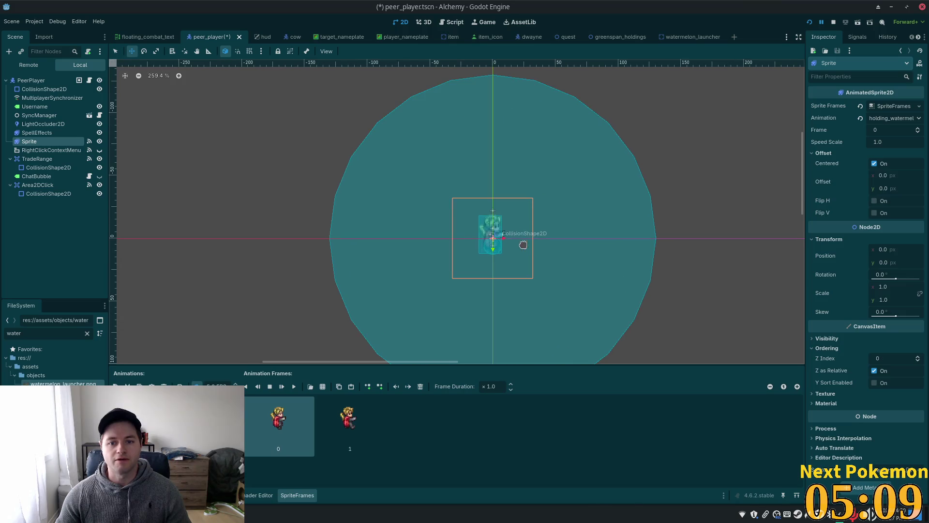
pyautogui.scroll(1, 452, 164)
pyautogui.click(99, 185)
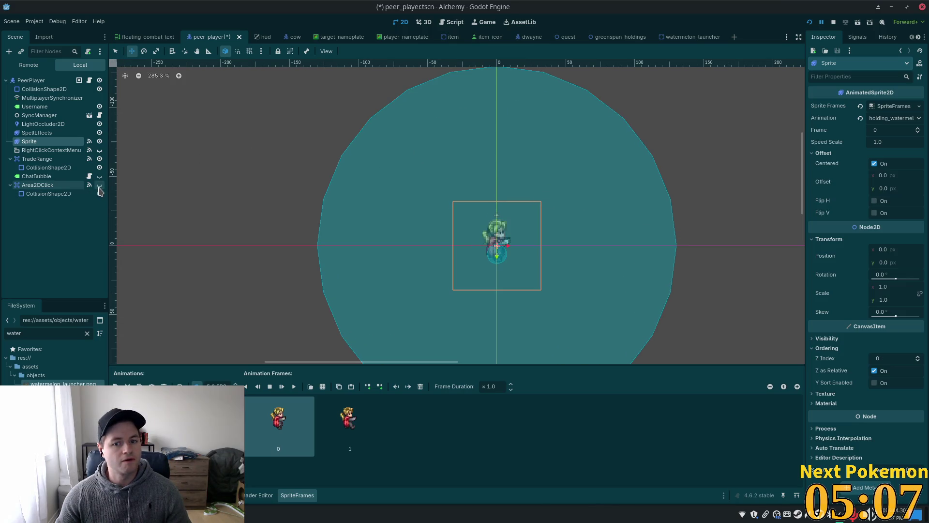
pyautogui.click(99, 89)
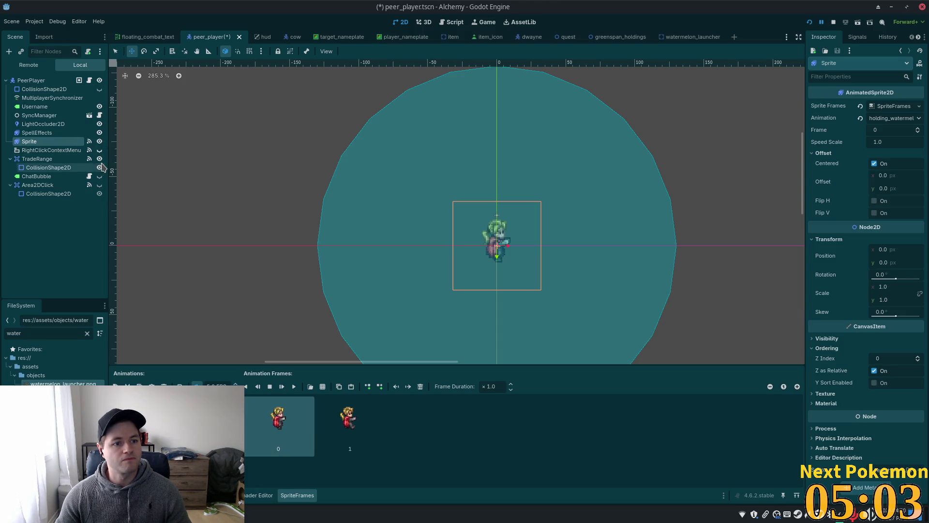
pyautogui.click(99, 159)
pyautogui.scroll(1, 514, 271)
pyautogui.scroll(4, 515, 271)
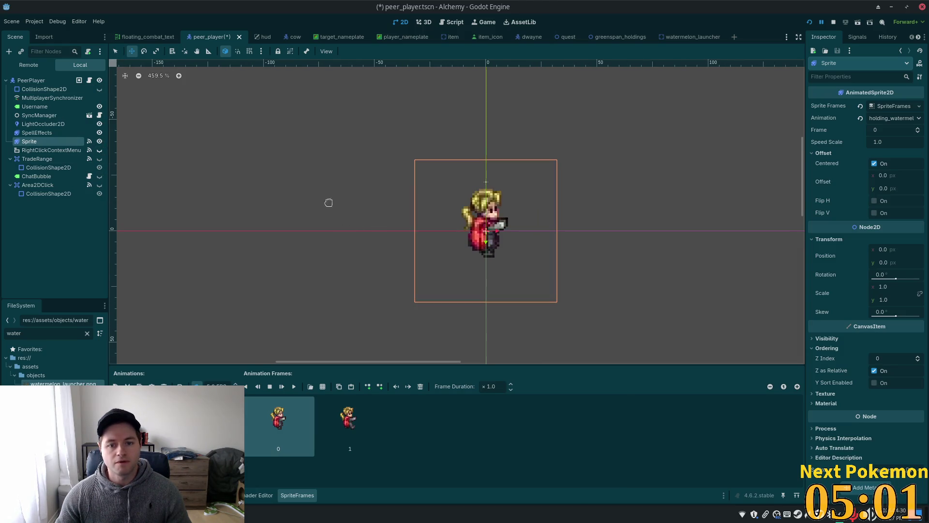
pyautogui.click(293, 386)
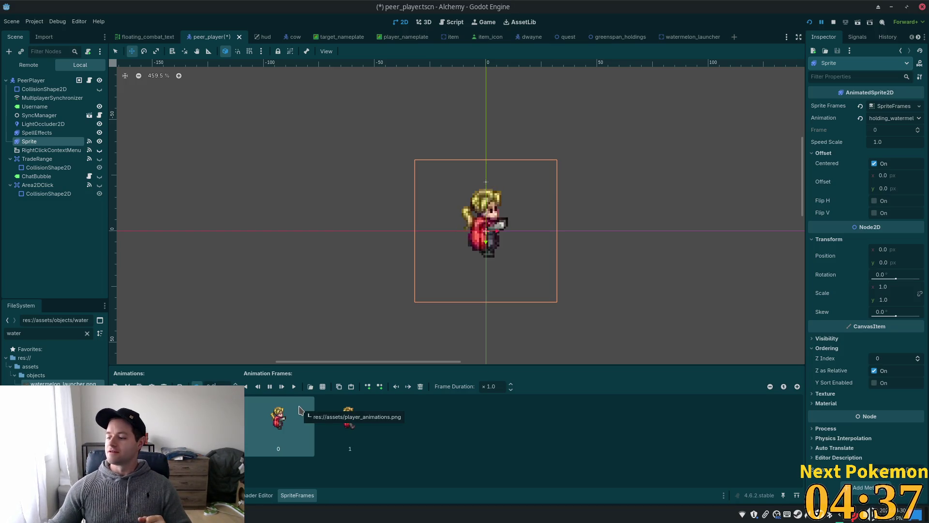
# Save the peer_player scene and open farming crops 2-A 16x32.png from Thunar.
pyautogui.hotkey('ctrl', 's')
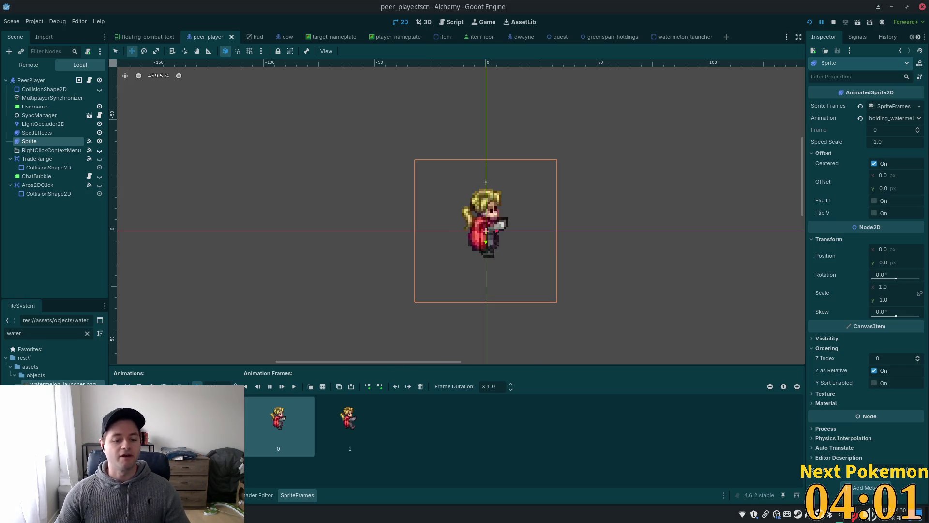
pyautogui.hotkey('alt', 'Tab')
pyautogui.doubleClick(363, 223)
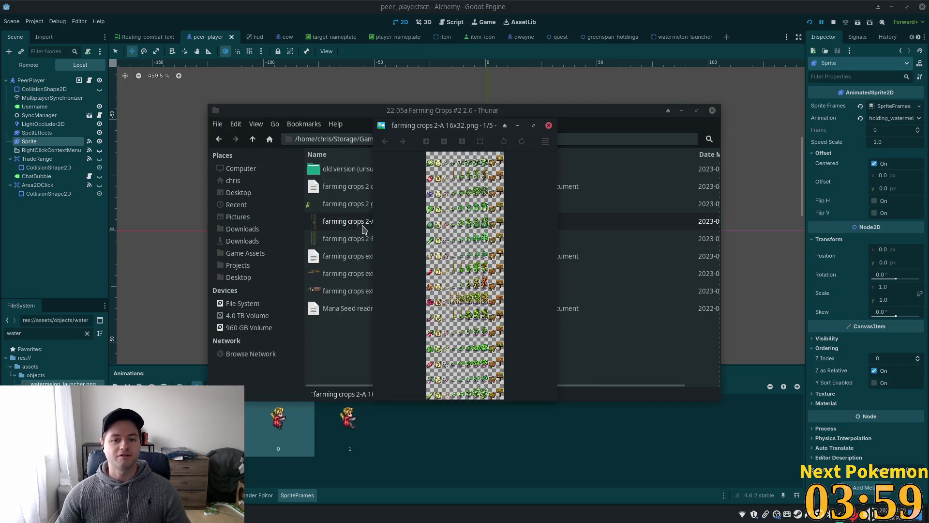
# Bring the farming crops sprite sheet viewer back to the front from the taskbar.
pyautogui.scroll(1, 429, 242)
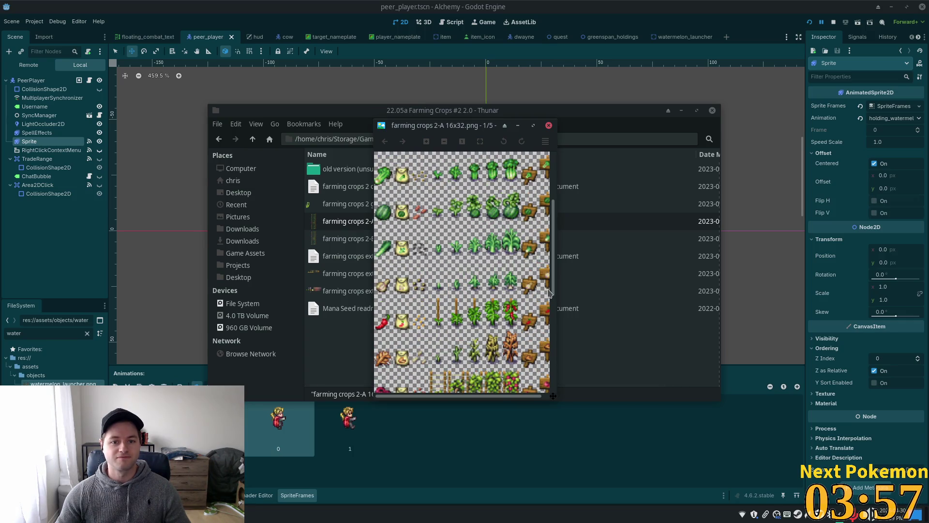
pyautogui.hotkey('ctrl', 'w')
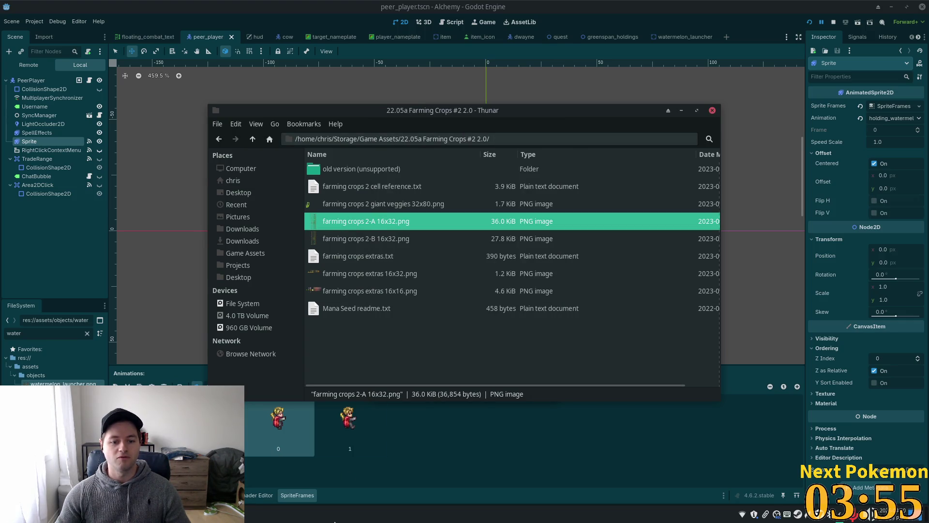
pyautogui.click(233, 514)
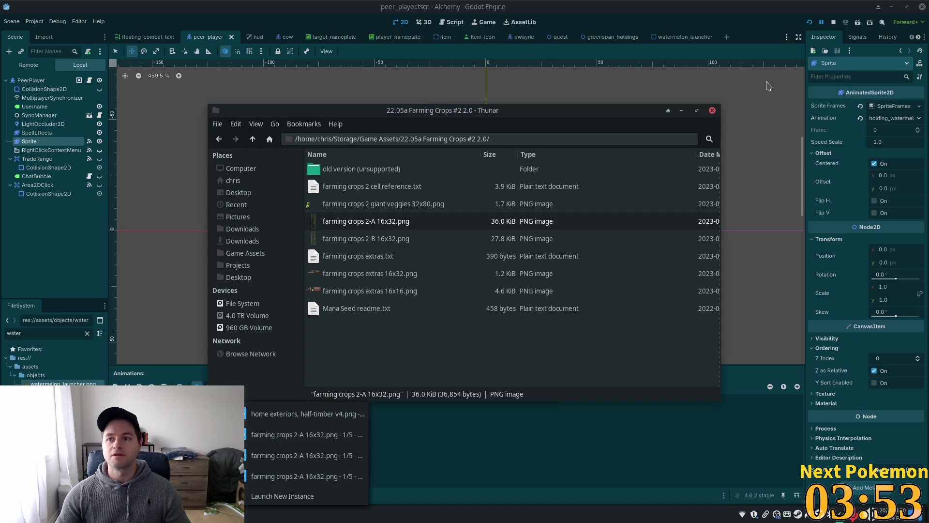
pyautogui.press('Escape')
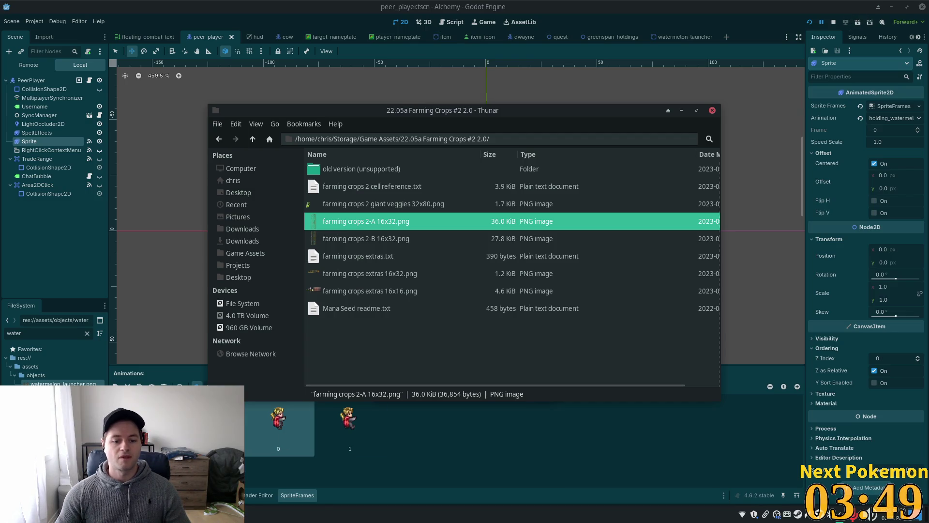
pyautogui.click(232, 514)
pyautogui.press('Escape')
pyautogui.click(251, 514)
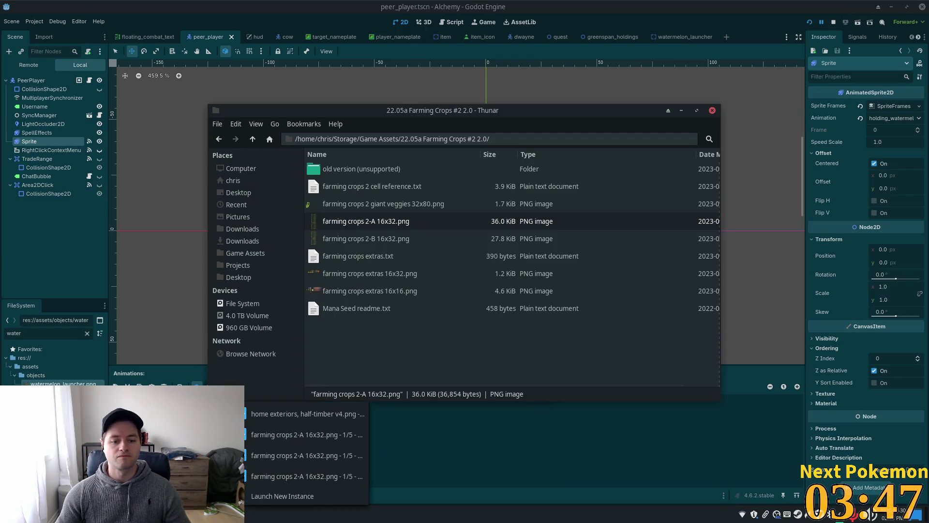
pyautogui.click(264, 477)
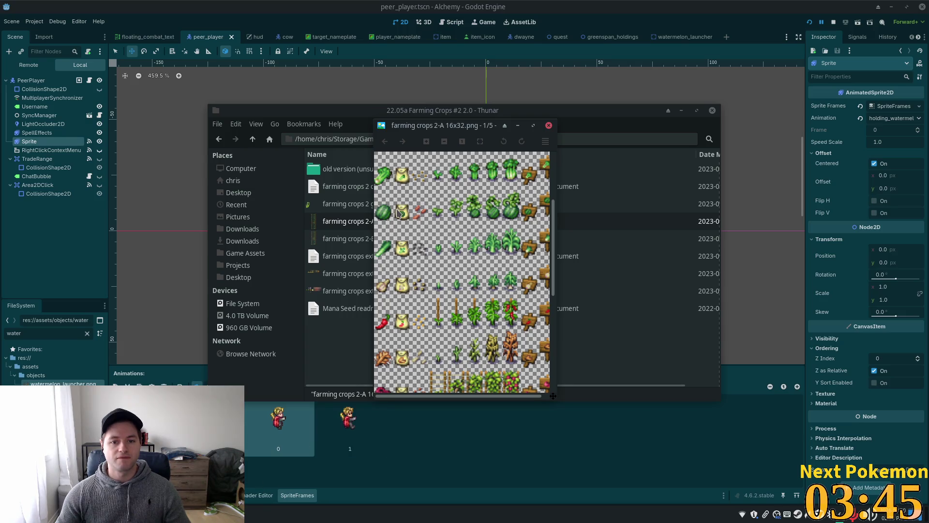
# Zoom and pan the crop sheet to locate the watermelon sprite, then close the viewer.
pyautogui.scroll(5, 396, 218)
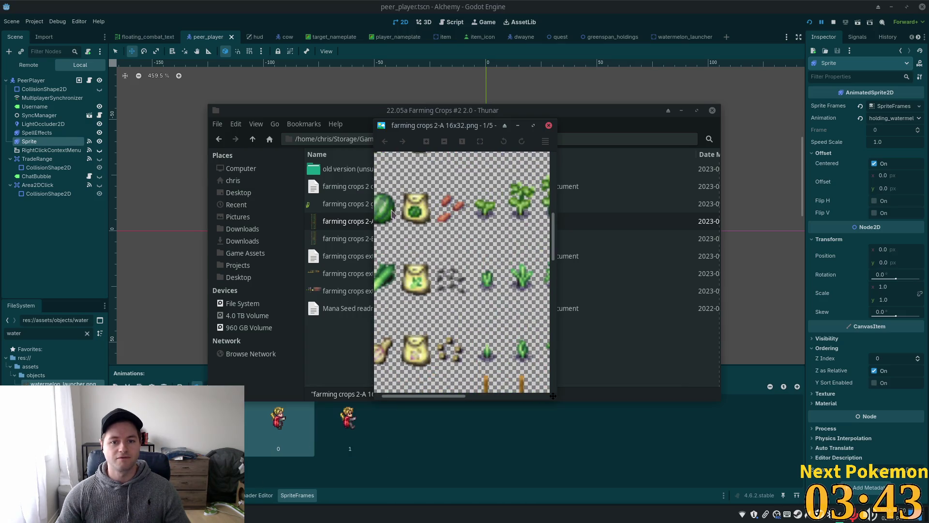
pyautogui.scroll(3, 402, 286)
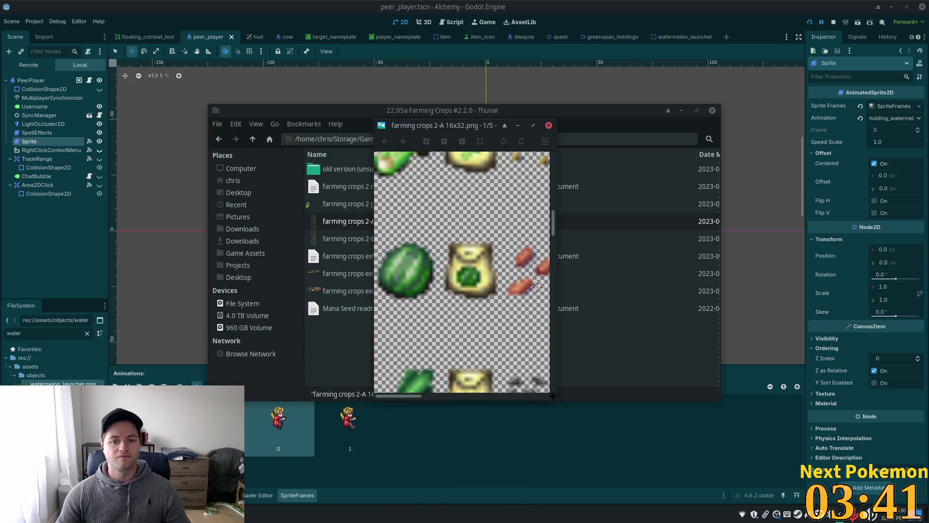
pyautogui.scroll(2, 402, 287)
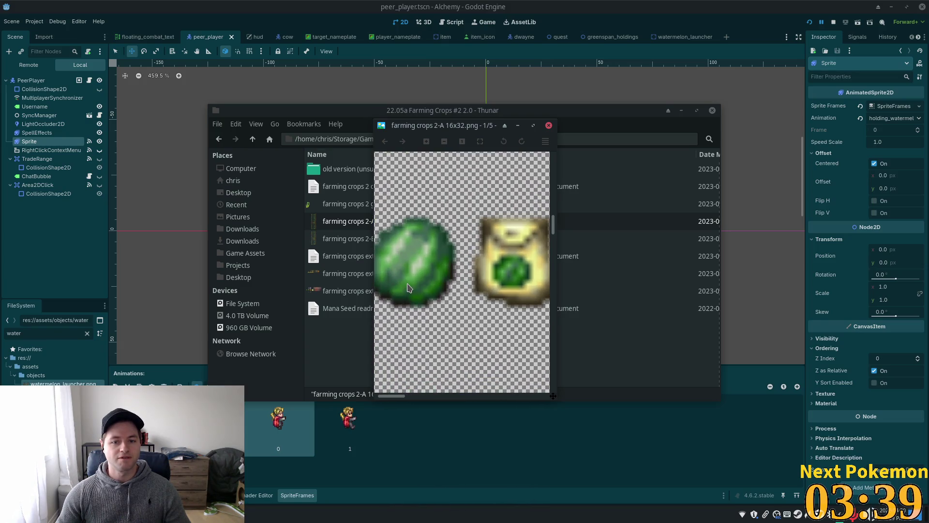
pyautogui.scroll(-1, 418, 290)
pyautogui.scroll(-3, 419, 290)
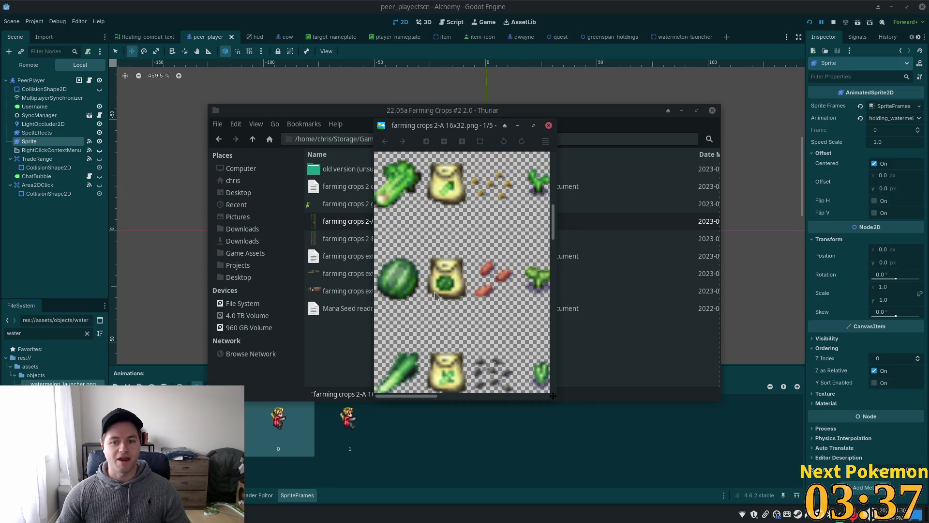
pyautogui.moveTo(445, 289)
pyautogui.mouseDown()
pyautogui.moveTo(165, 284)
pyautogui.moveTo(301, 276)
pyautogui.moveTo(529, 283)
pyautogui.mouseUp()
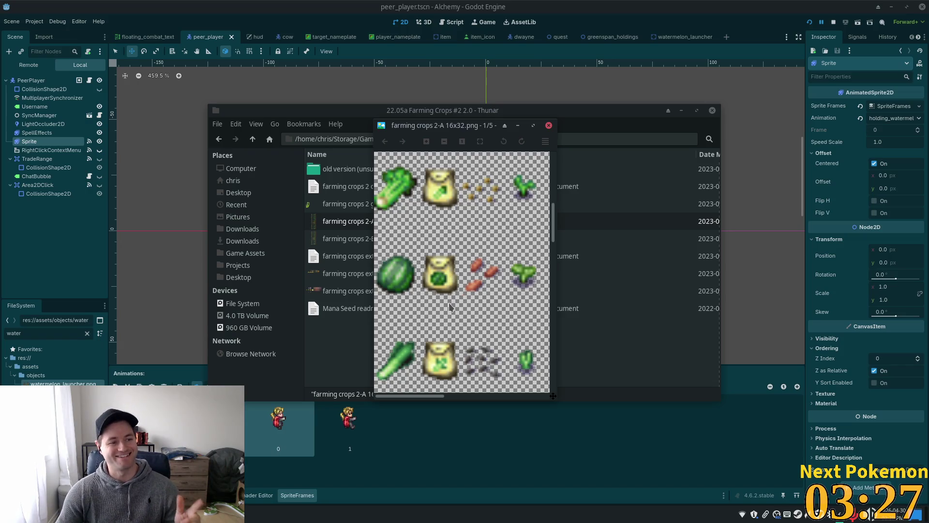
pyautogui.scroll(-5, 430, 290)
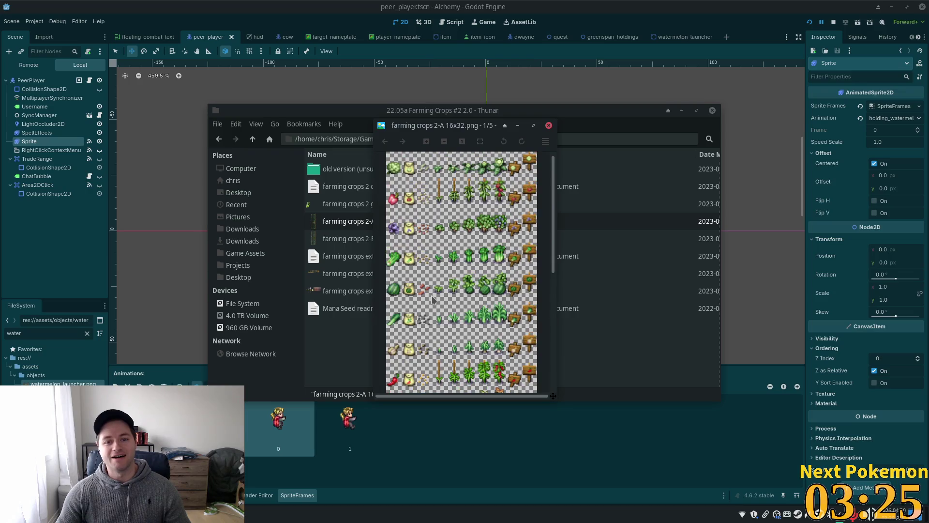
pyautogui.scroll(-4, 470, 284)
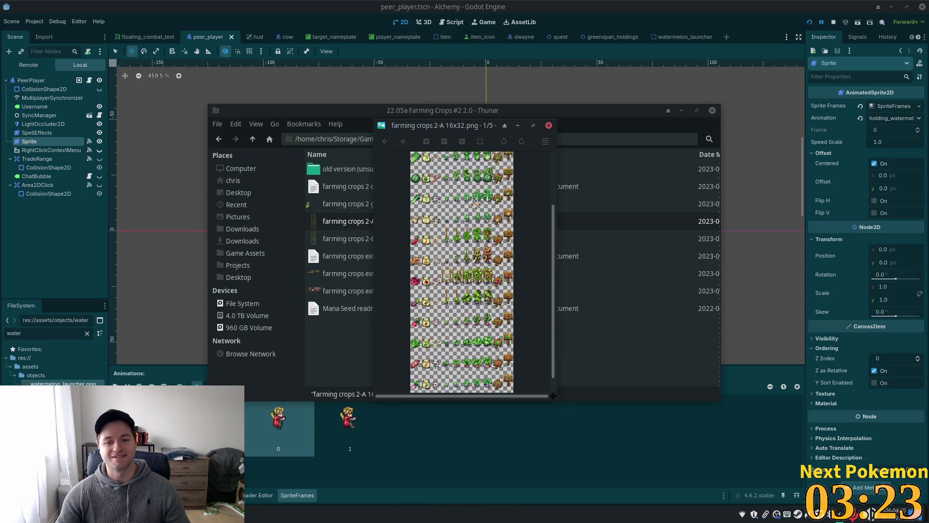
pyautogui.scroll(4, 431, 258)
pyautogui.scroll(2, 420, 231)
pyautogui.moveTo(420, 231)
pyautogui.mouseDown()
pyautogui.moveTo(601, 348)
pyautogui.moveTo(616, 203)
pyautogui.moveTo(655, 143)
pyautogui.mouseUp()
pyautogui.moveTo(465, 208)
pyautogui.mouseDown()
pyautogui.moveTo(591, 492)
pyautogui.moveTo(526, 440)
pyautogui.mouseUp()
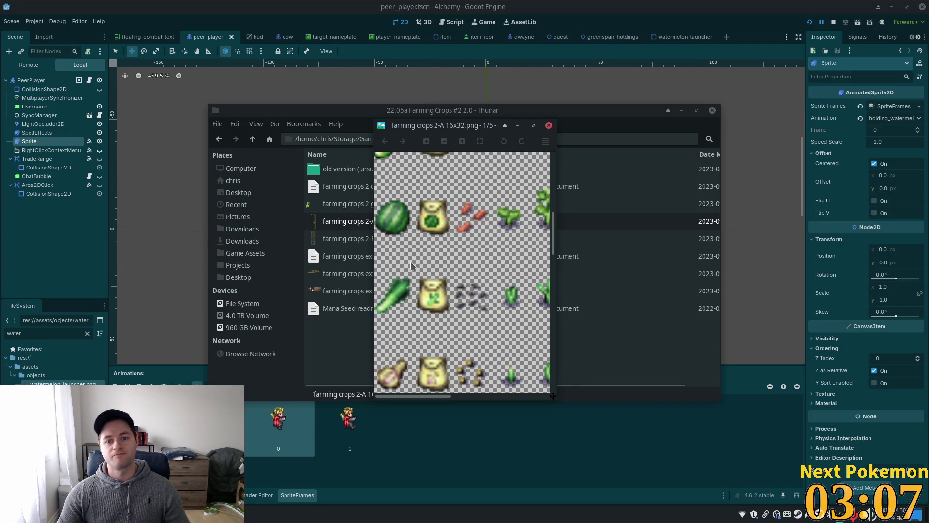
pyautogui.scroll(-4, 415, 284)
pyautogui.scroll(-1, 415, 284)
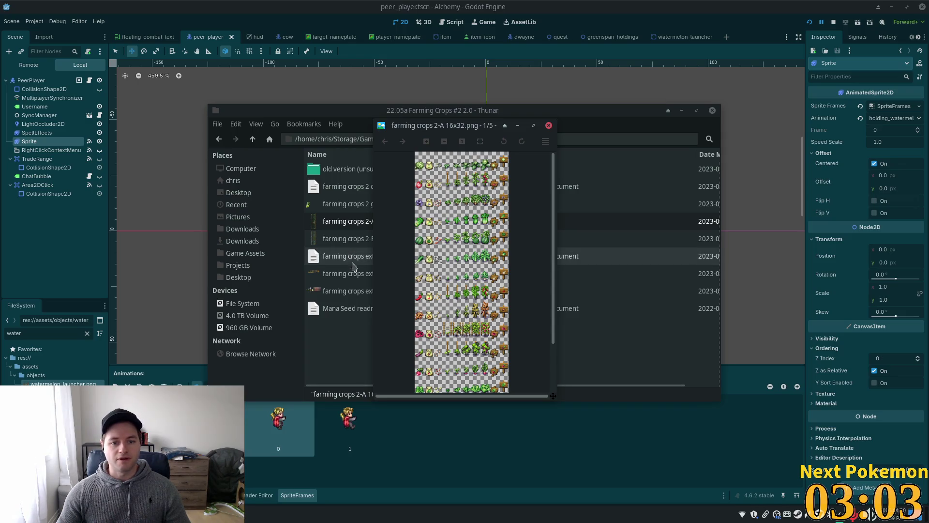
pyautogui.click(549, 126)
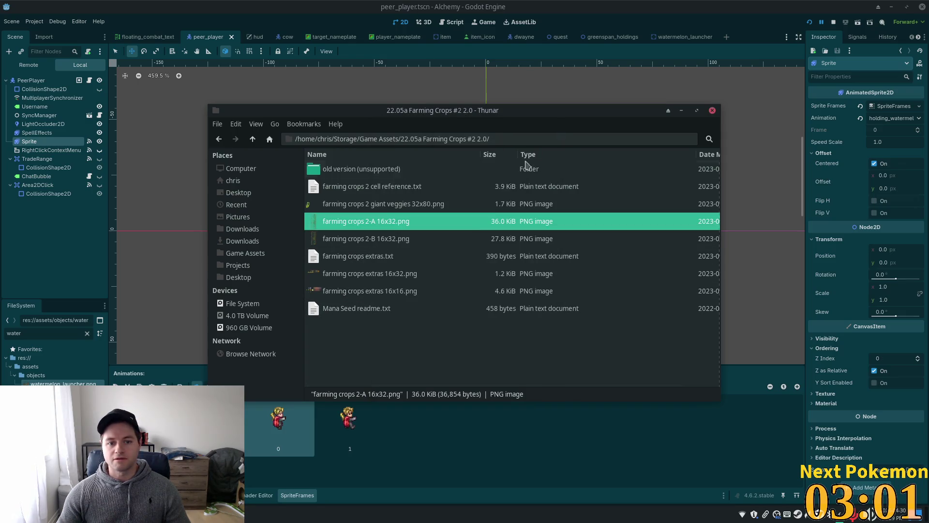